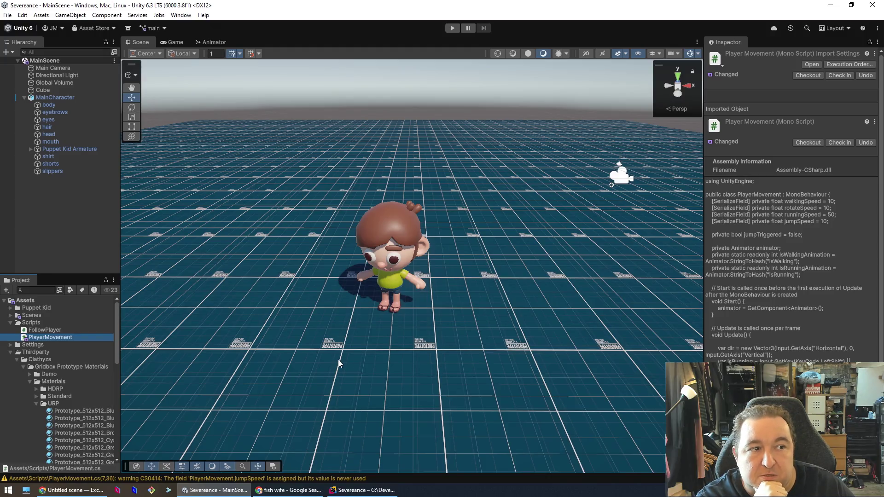
Step: Run play mode, walk the character forward with W, then stop playing
click(452, 27)
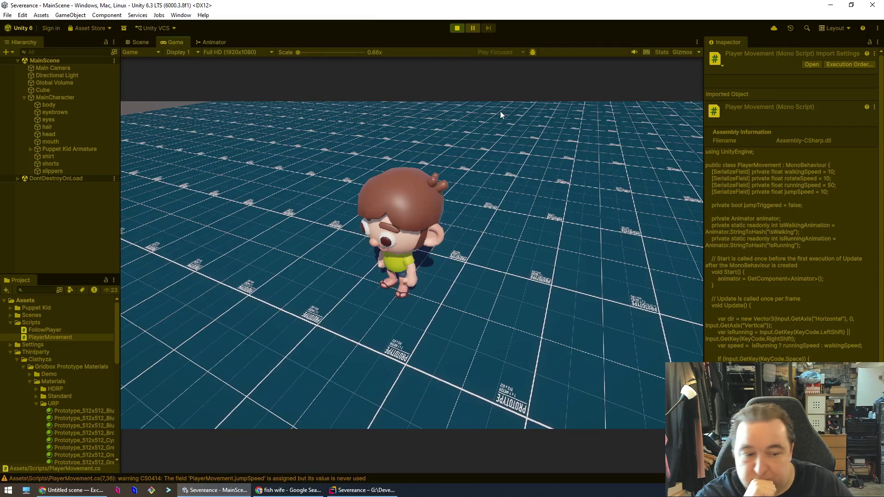
key(w)
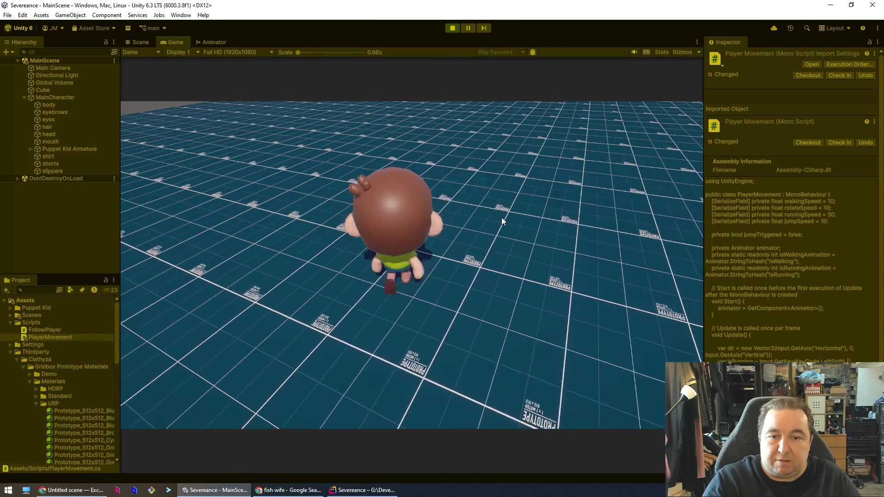
key(w)
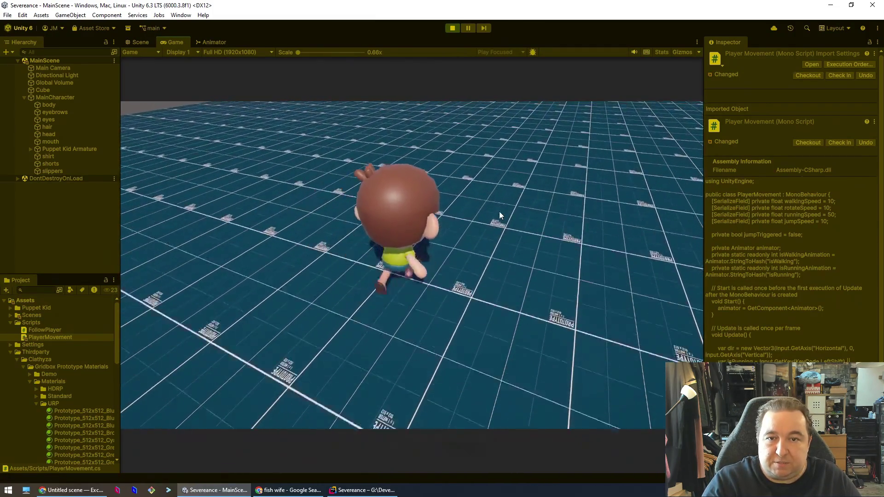
click(452, 28)
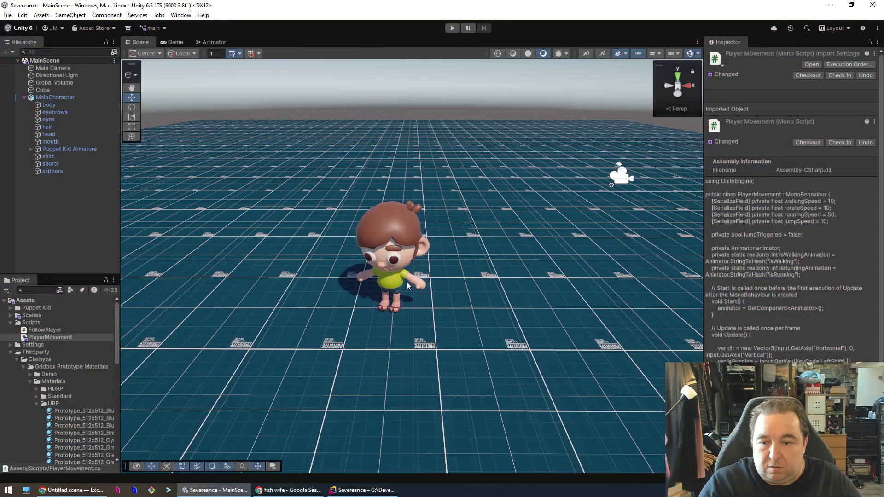
Step: Close Chrome, pan the Scene view around the character, and bring up PlayerMovement.cs in Rider
click(323, 491)
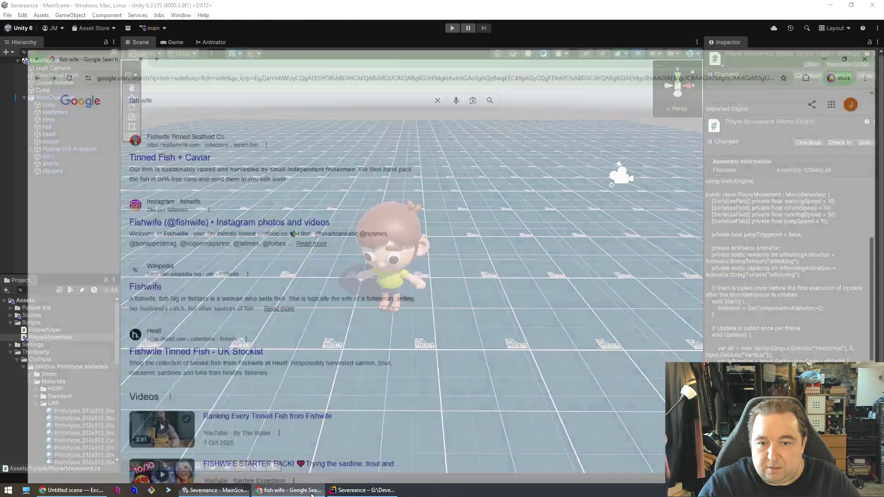
key(ctrl+w)
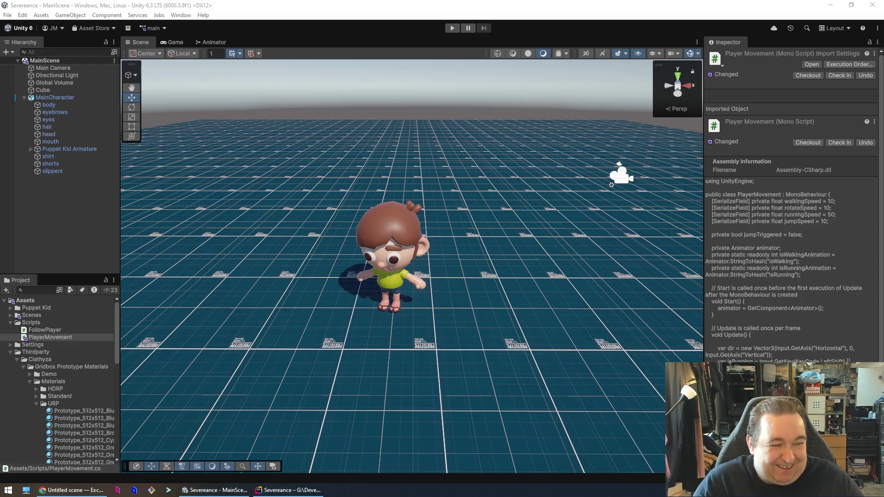
click(395, 320)
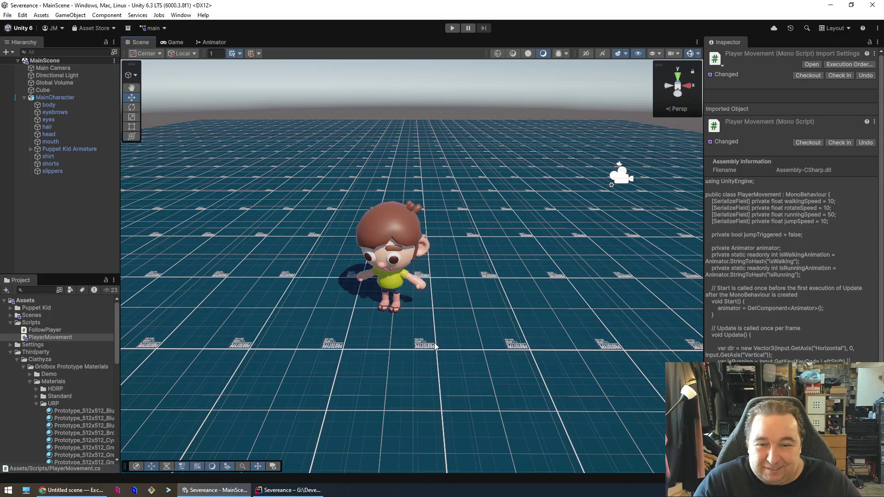
mouse_move(395, 320)
mouse_down()
mouse_move(502, 338)
mouse_move(645, 388)
mouse_up()
scroll(597, 364, down, 2)
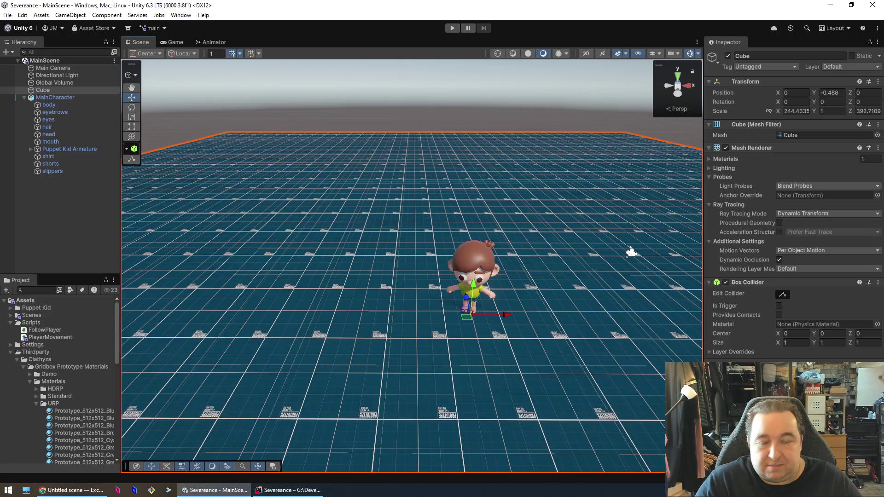
drag(581, 326, 521, 307)
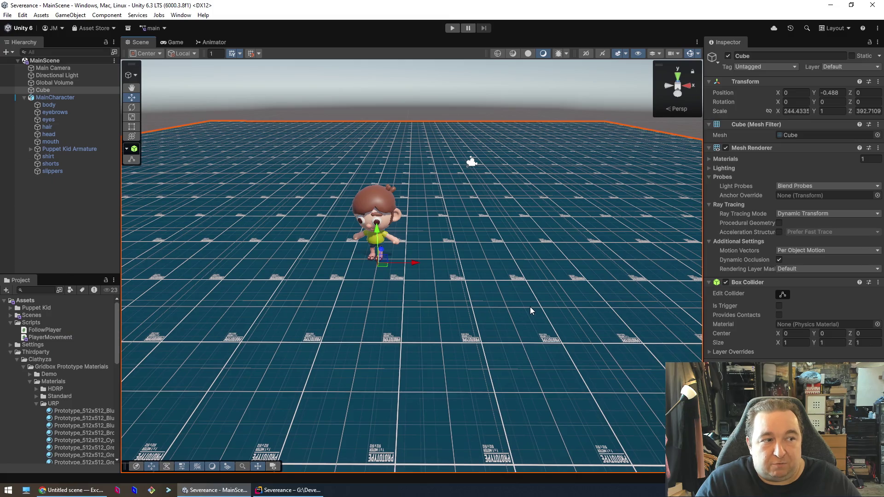
click(289, 491)
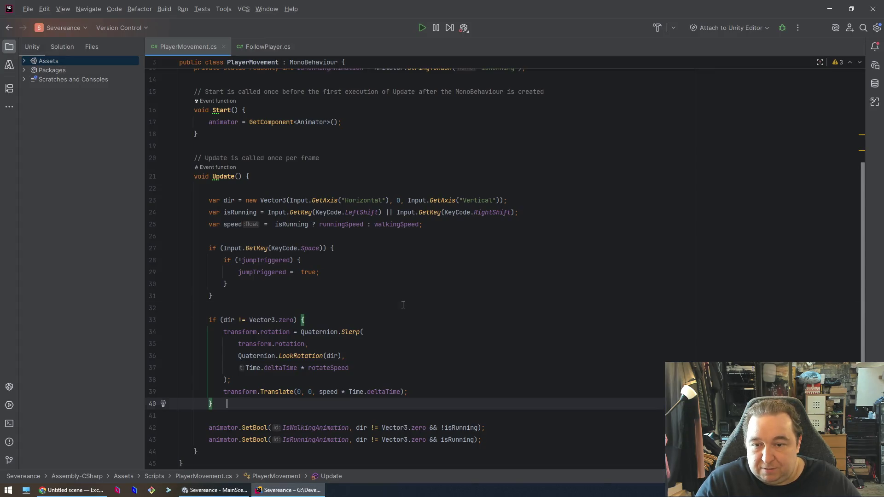
Step: Start a new transform line after jumpTriggered = true, then delete it again
click(488, 317)
key(Up)
key(Up)
key(Up)
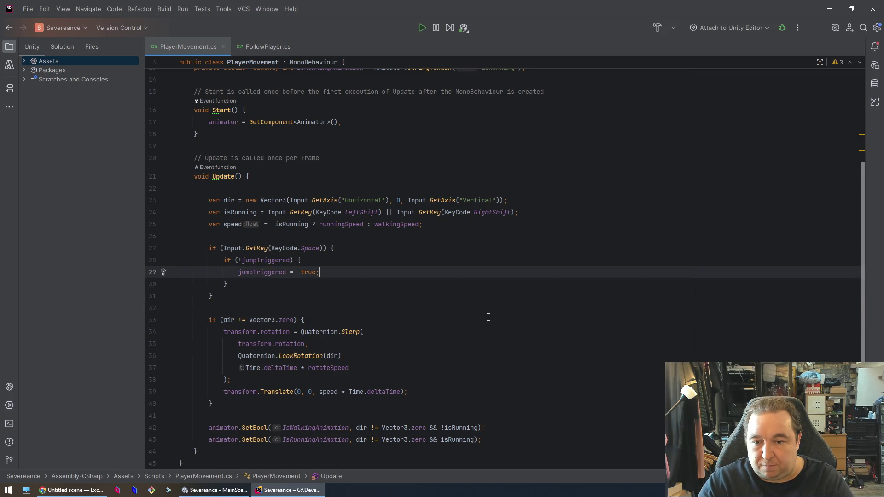
key(Return)
text(tran)
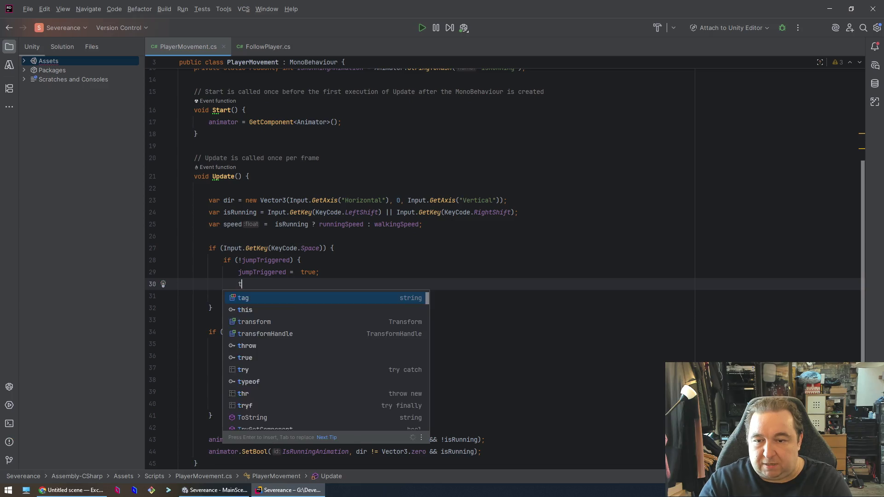
key(Return)
text(.)
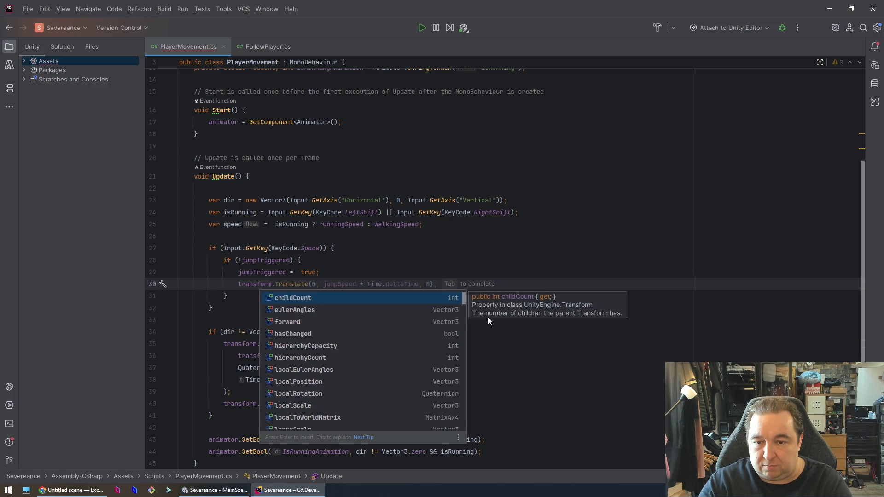
key(BackSpace)
key(BackSpace)
key(BackSpace)
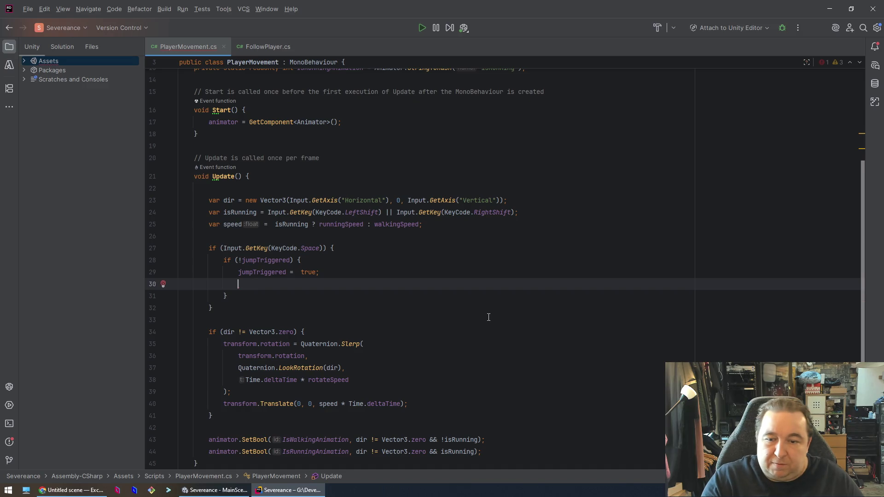
key(BackSpace)
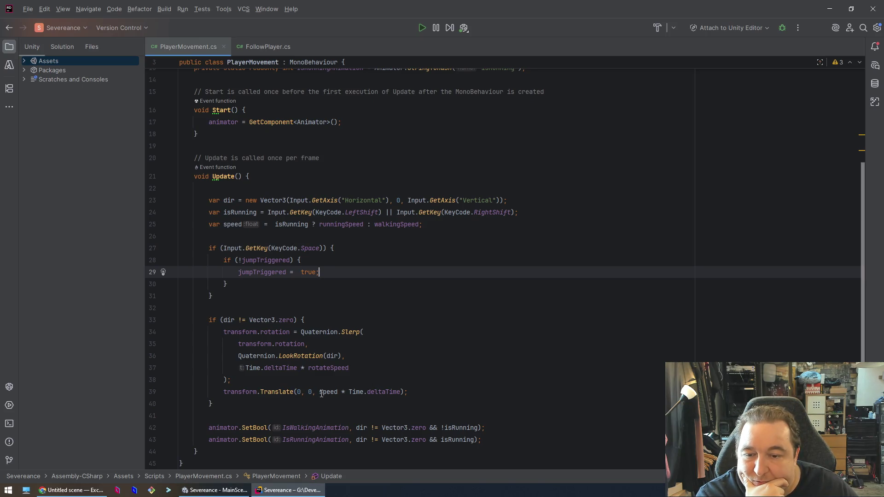
Step: Copy the existing Translate statement below jumpTriggered = true and change its second argument to 50
mouse_move(280, 391)
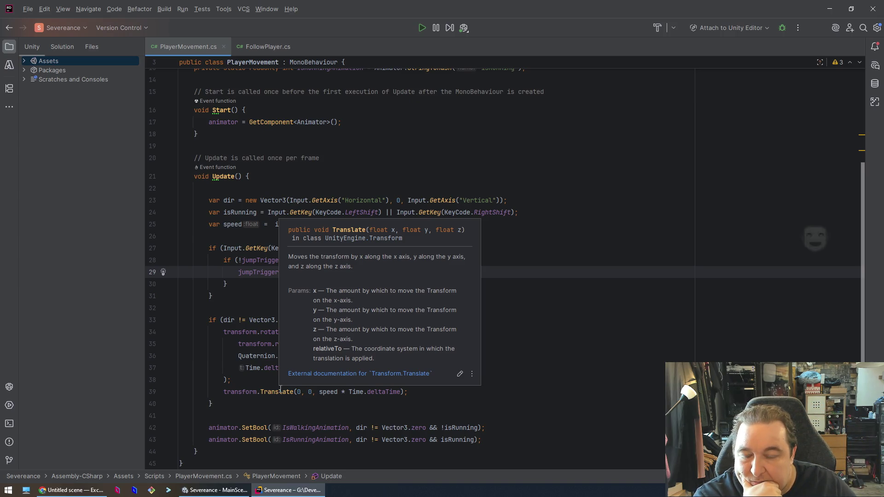
click(279, 390)
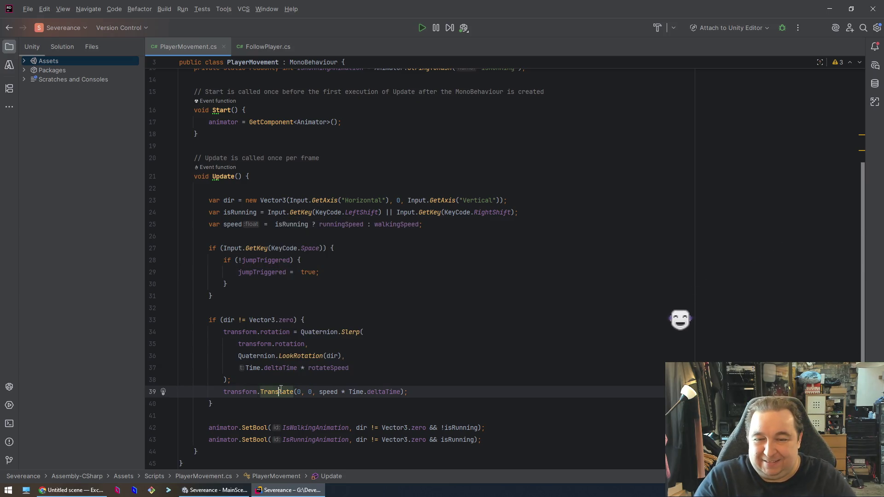
key(Home)
key(shift+End)
key(ctrl+c)
click(381, 272)
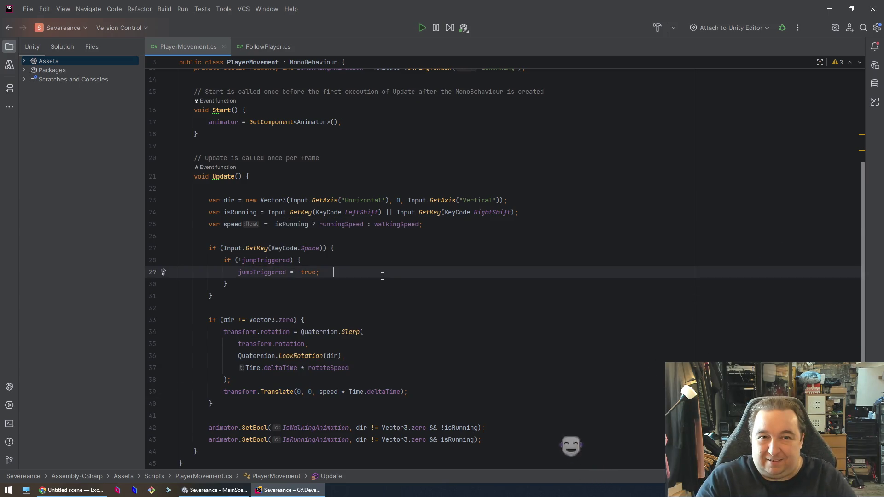
key(Return)
key(ctrl+v)
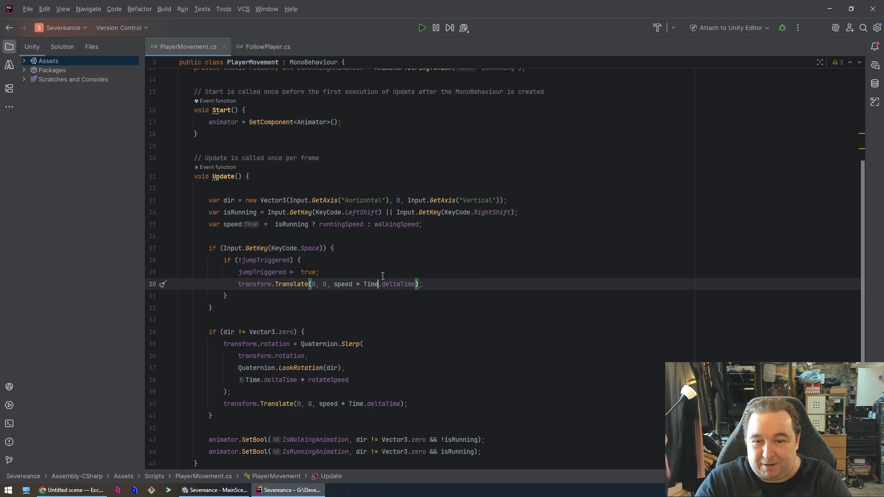
key(Delete)
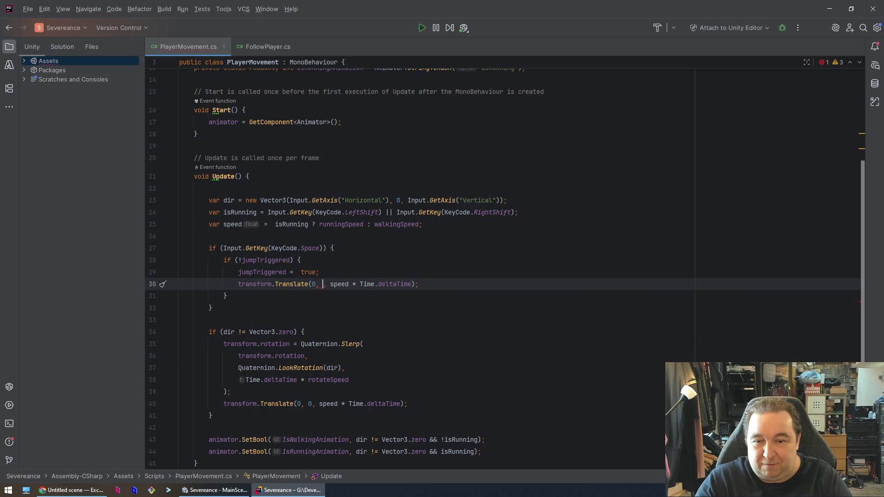
text(50)
Step: Check the Translate declaration, then refresh Unity with the edited script
ctrl+click(294, 283)
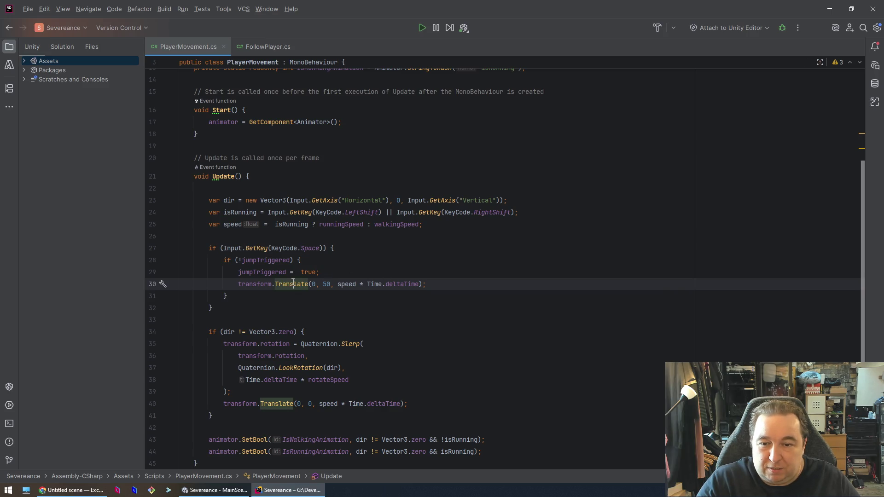
click(509, 284)
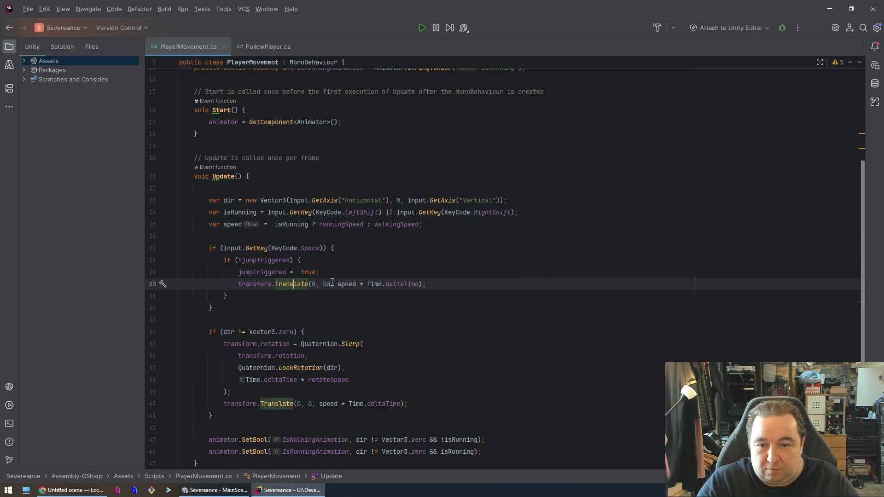
mouse_move(292, 280)
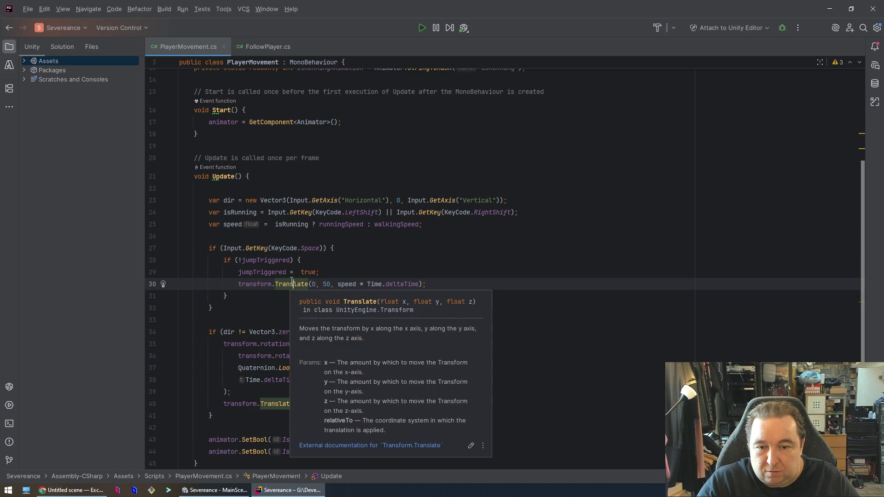
click(292, 282)
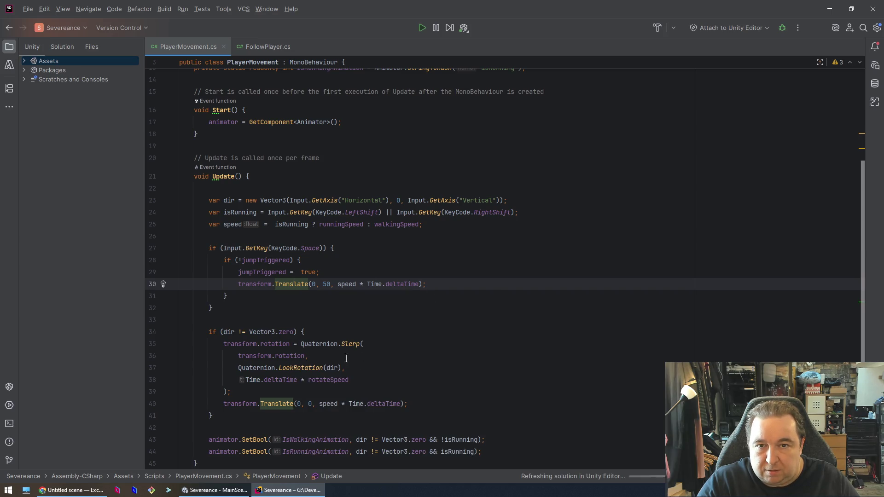
click(422, 27)
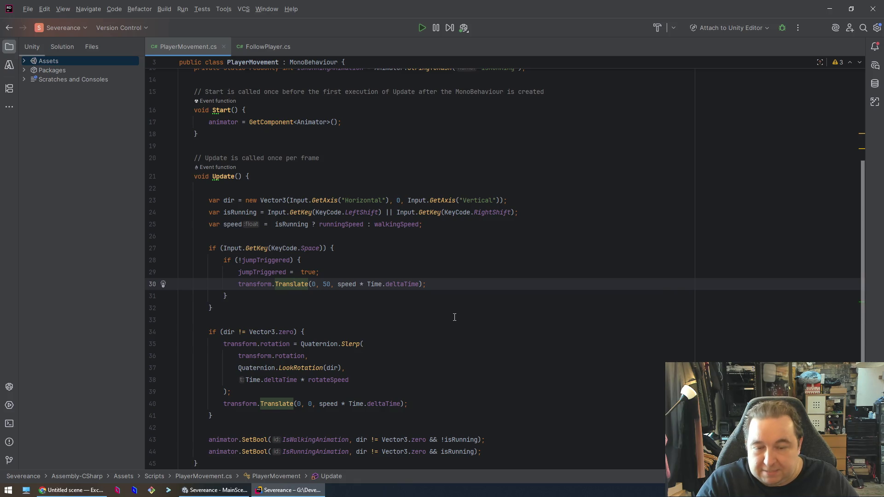
click(215, 490)
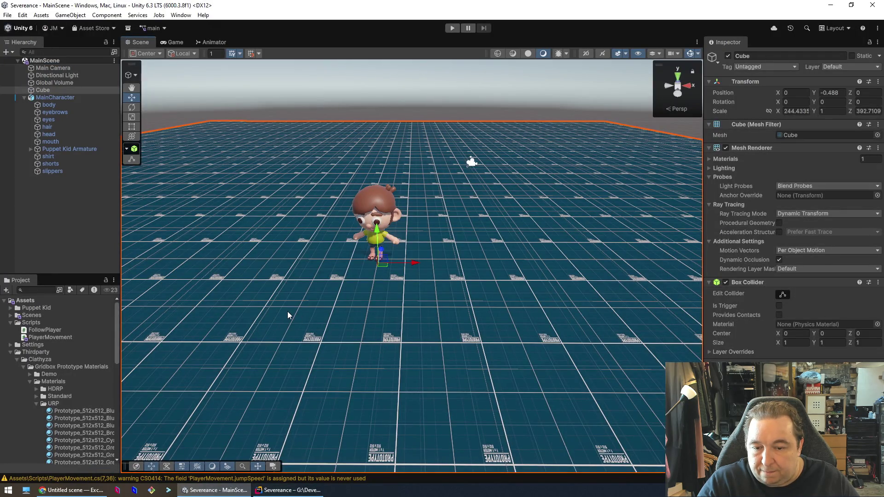
Step: Start play mode to test the jump edit, glance at line 30 in Rider, then return to Unity
click(452, 28)
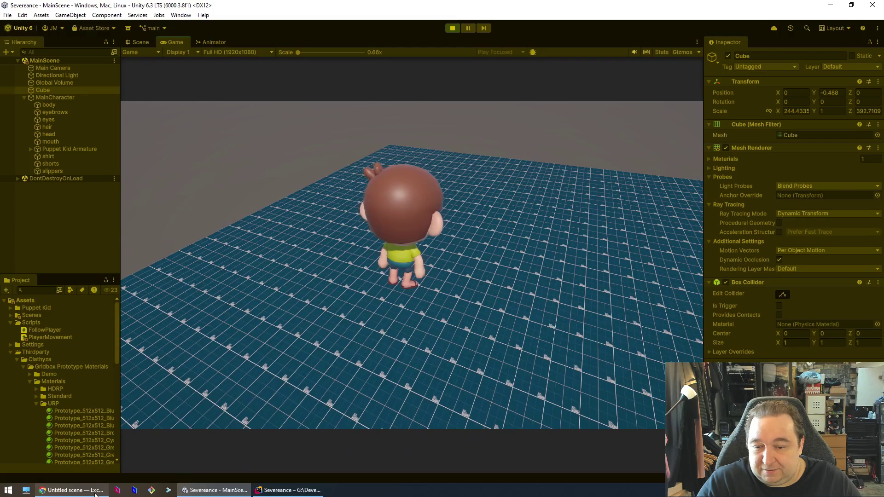
click(290, 490)
click(432, 281)
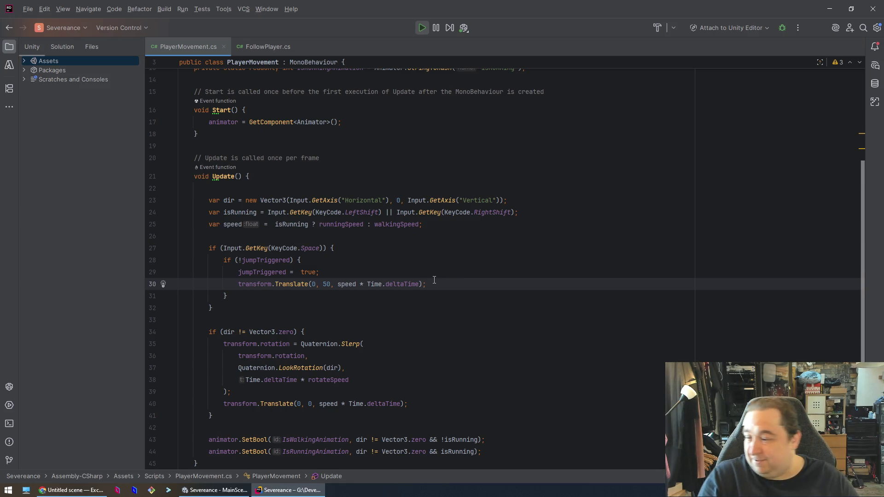
click(68, 492)
click(69, 491)
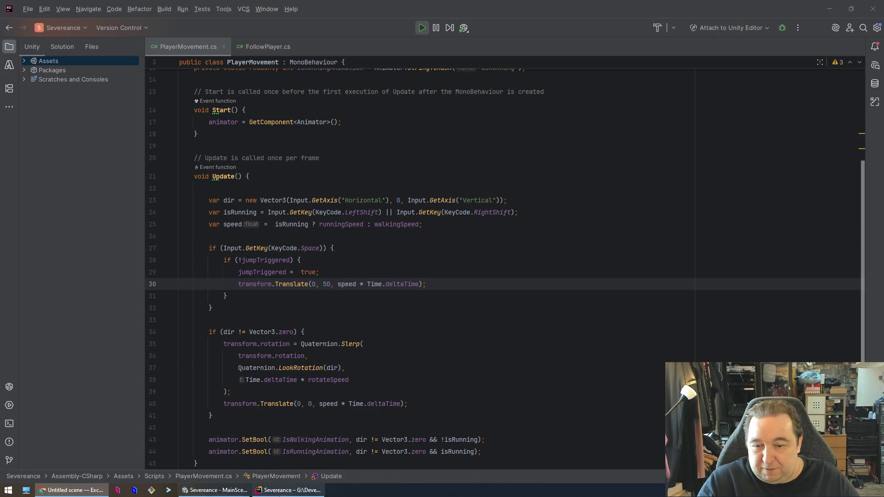
click(260, 492)
click(217, 490)
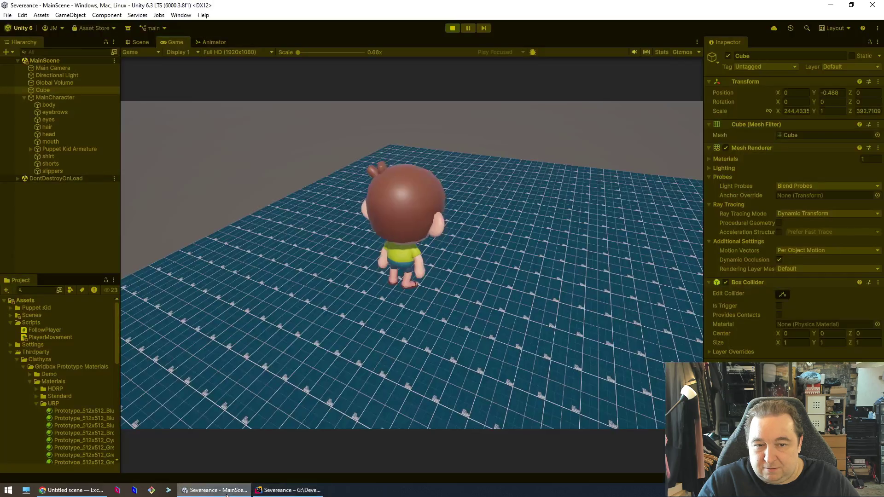
Step: Stop play mode and select MainCharacter to review its Player Movement and Rigidbody components
click(140, 42)
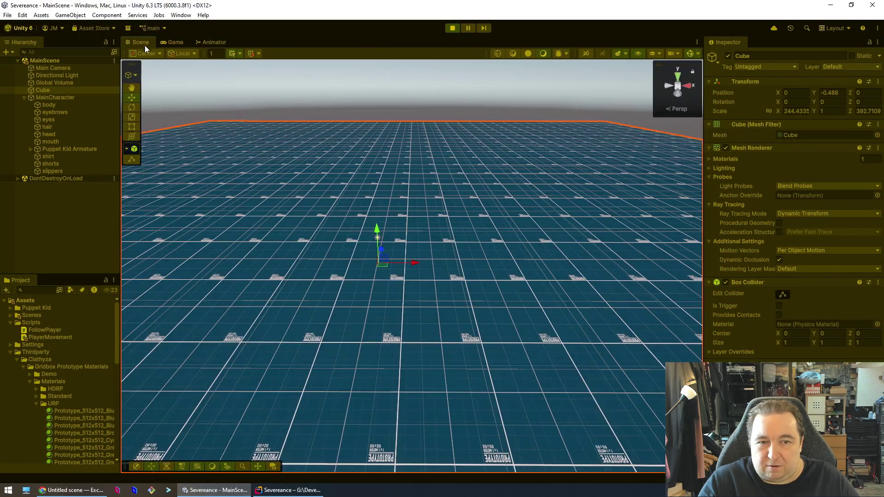
click(452, 28)
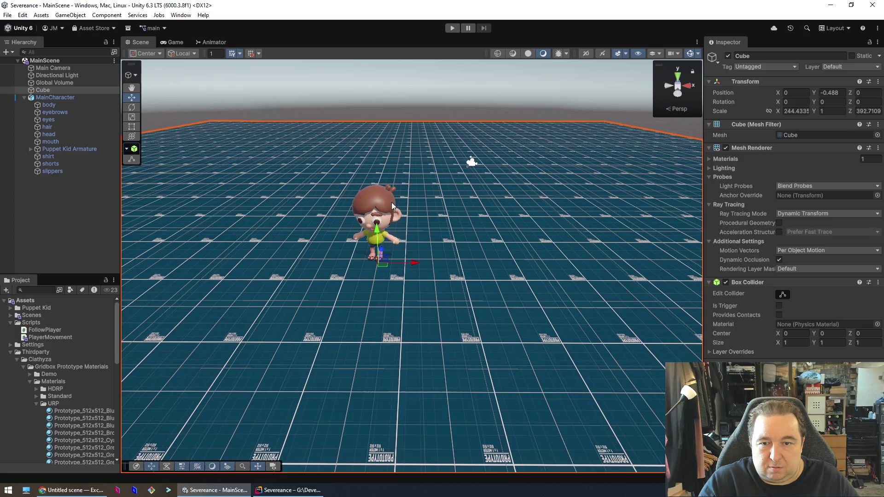
click(391, 203)
scroll(792, 207, down, 3)
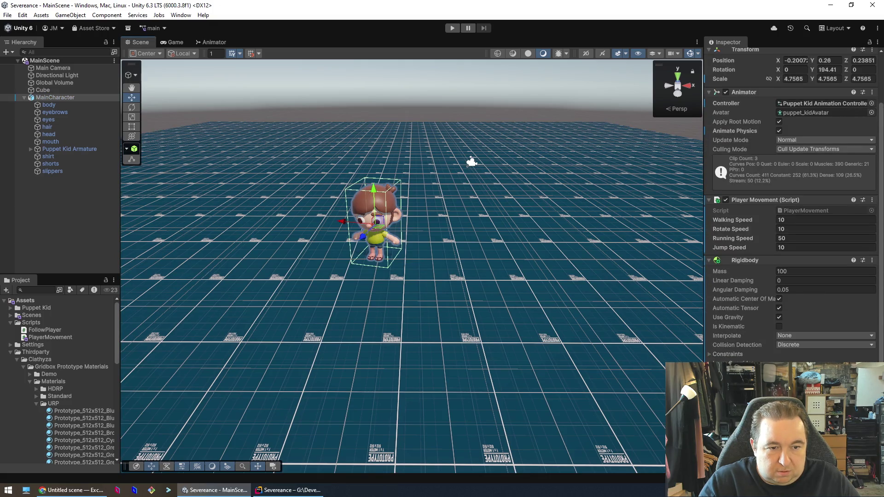
scroll(792, 207, up, 3)
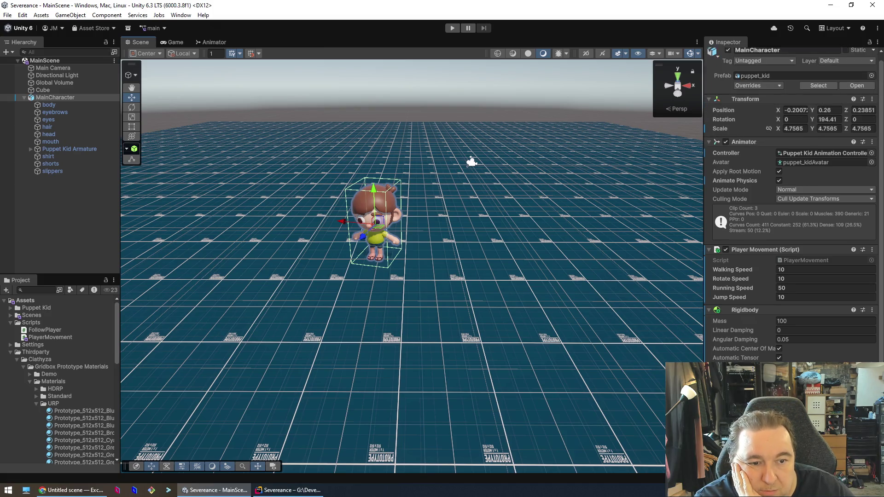
scroll(792, 205, down, 3)
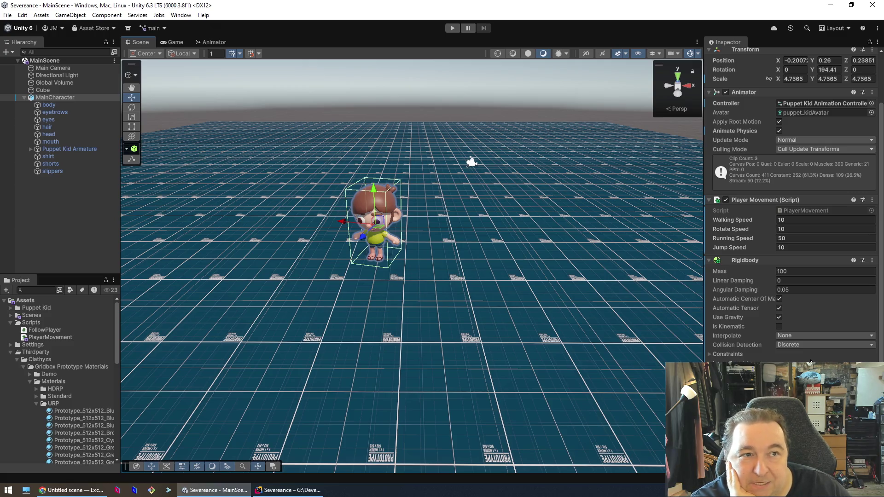
Step: Search Add Component for 'coll' and dismiss it without adding anything
mouse_move(810, 362)
mouse_down()
mouse_move(444, 241)
mouse_move(458, 258)
mouse_move(513, 287)
mouse_up()
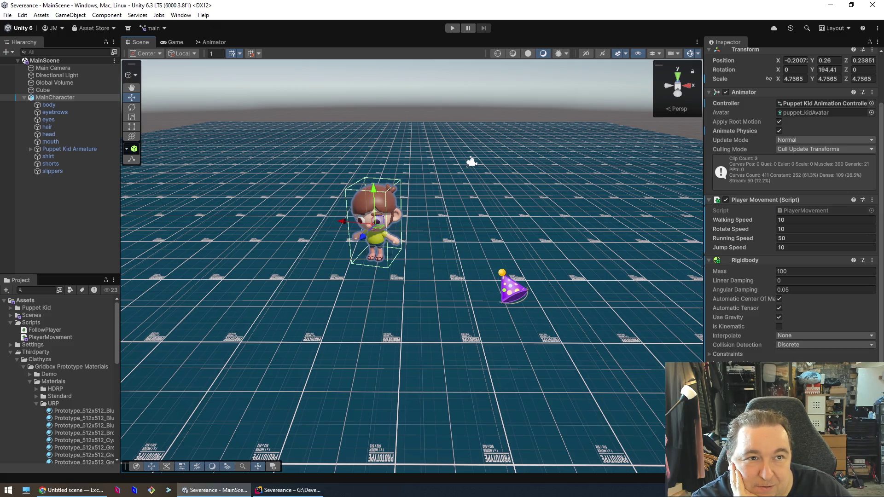
click(790, 366)
text(coll)
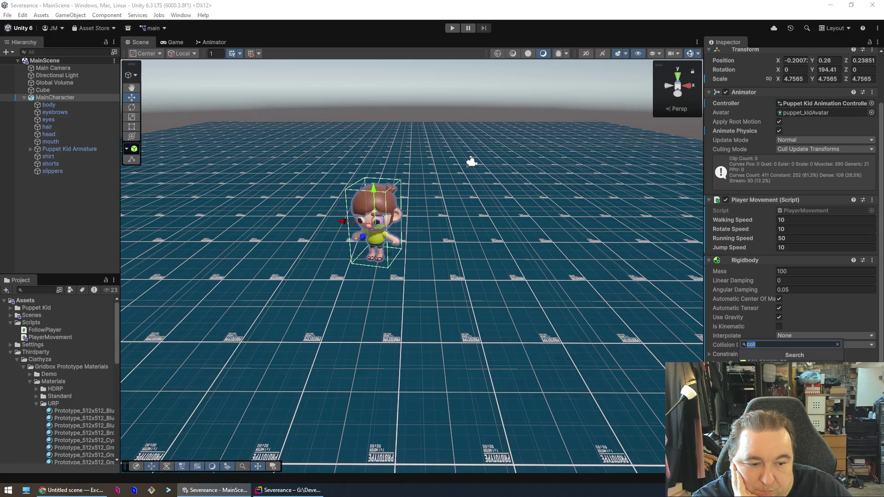
key(Return)
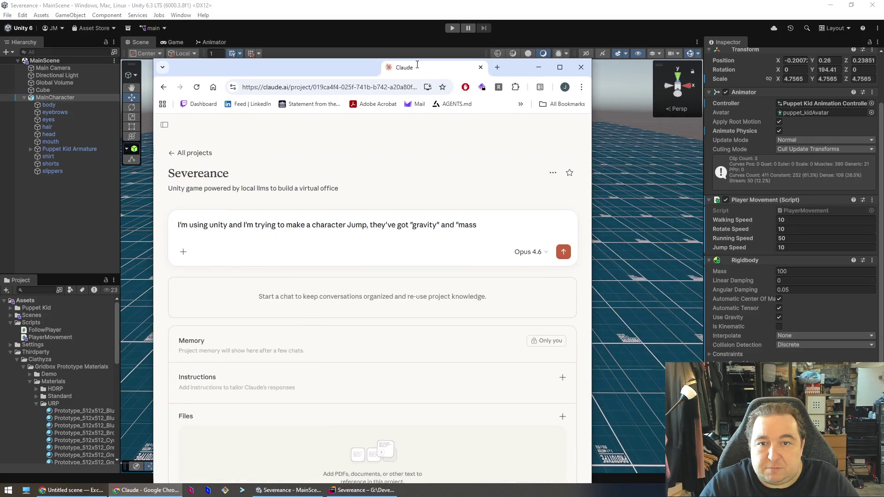
double_click(414, 64)
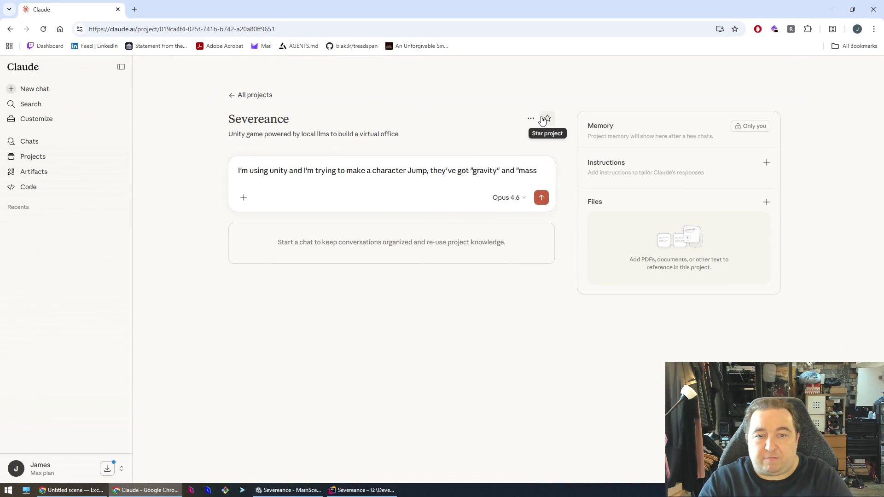
Step: Continue the prompt with ' but when i pr' and paste Rider's line-30 Translate statement
click(537, 164)
text(" )
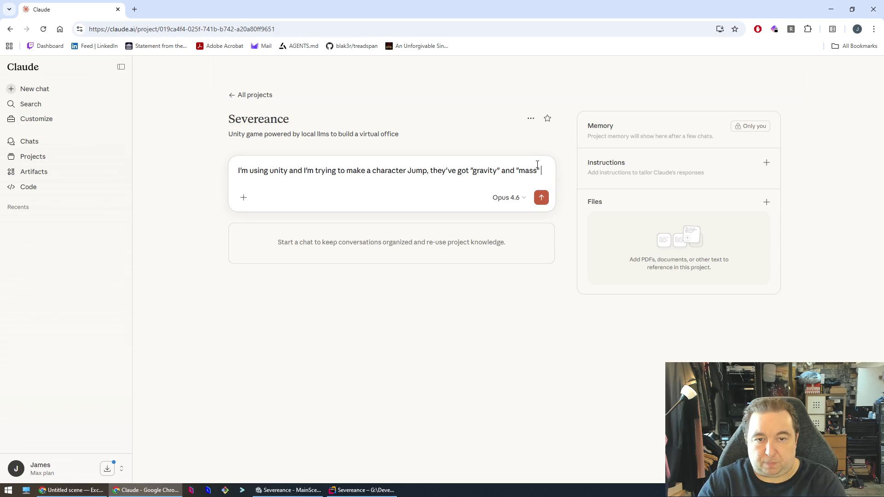
text(but when i)
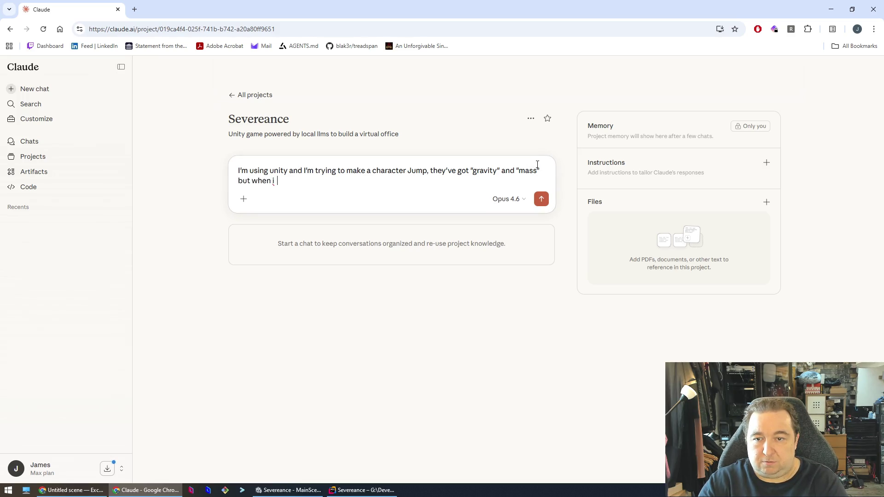
text( pr)
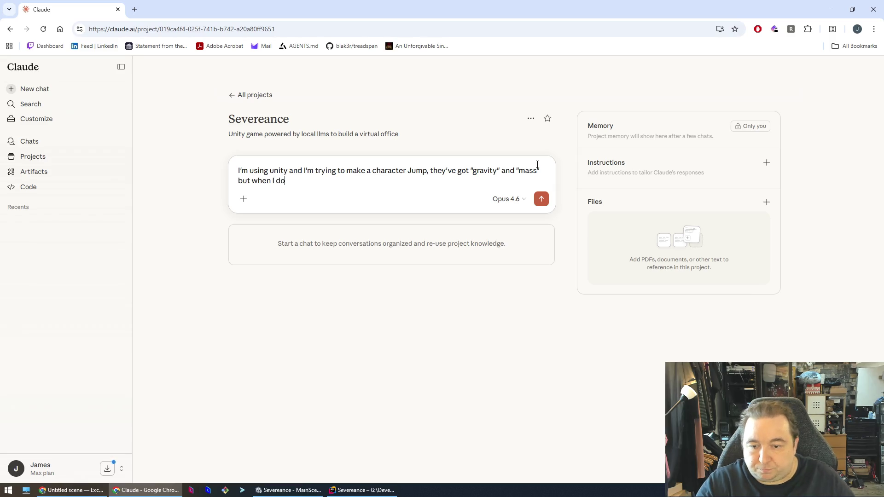
click(303, 493)
click(364, 490)
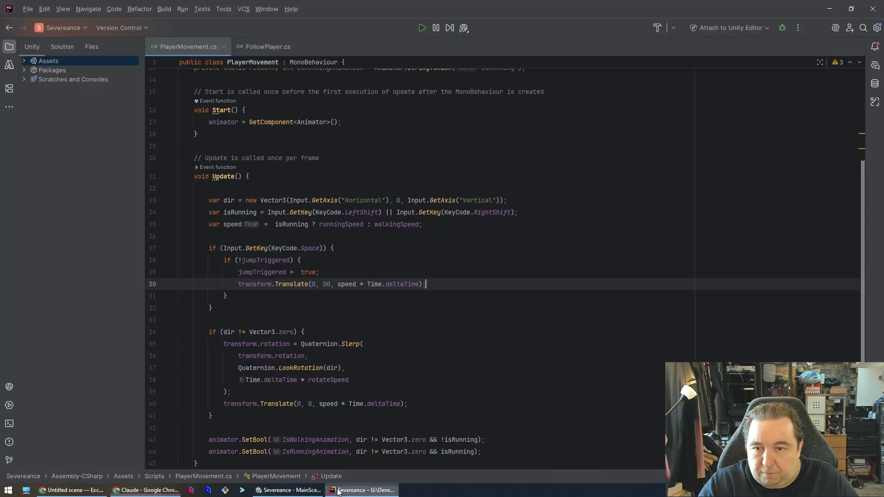
drag(241, 281, 469, 281)
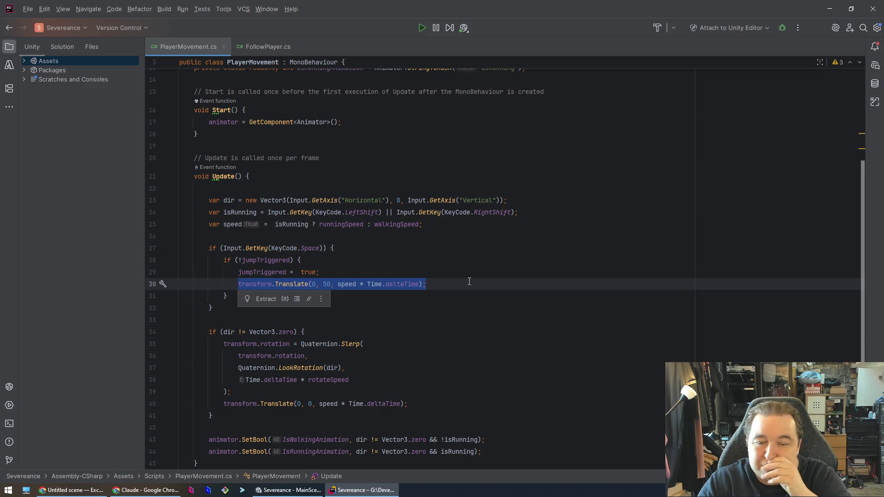
key(ctrl+c)
key(alt+Tab)
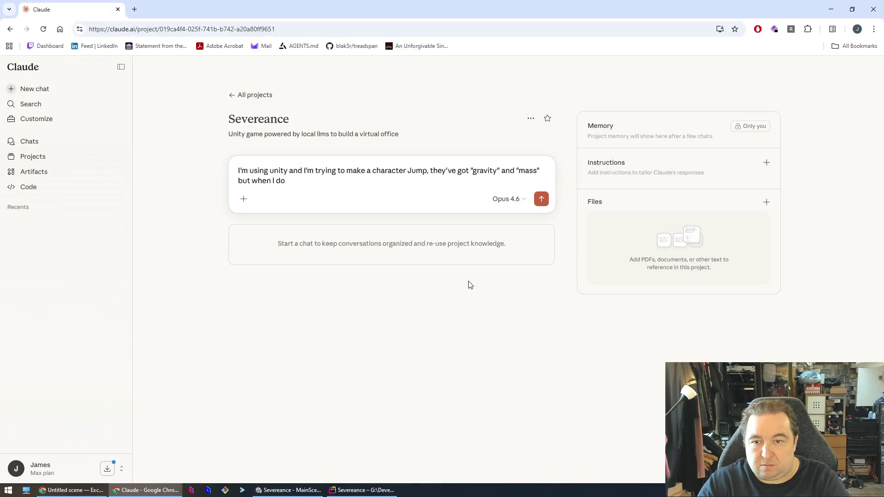
key(ctrl+v)
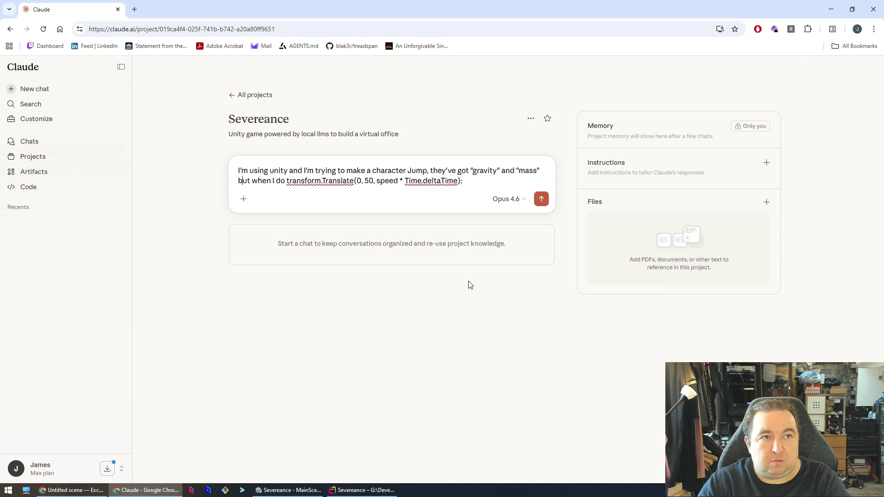
Step: Wrap the pasted code in backticks, add 'it doesn't fall it just stays at y axis 50', and send
key(Right)
key(Right)
key(Right)
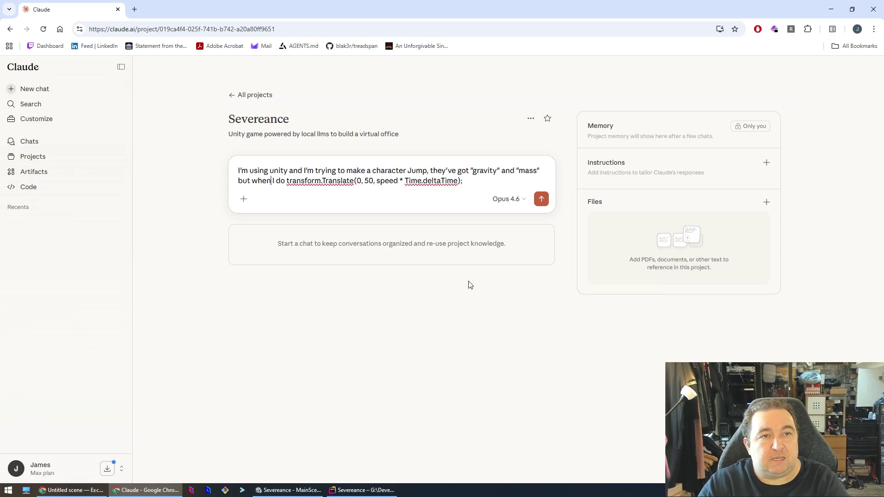
key(Right)
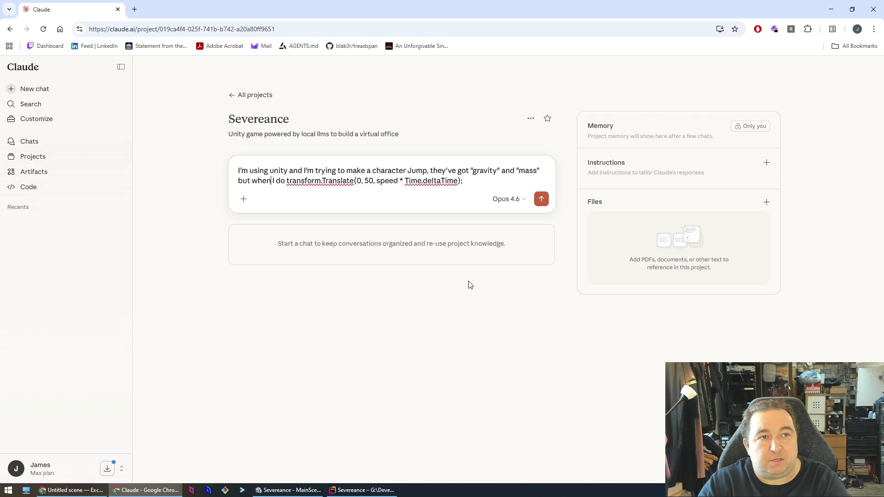
key(Right)
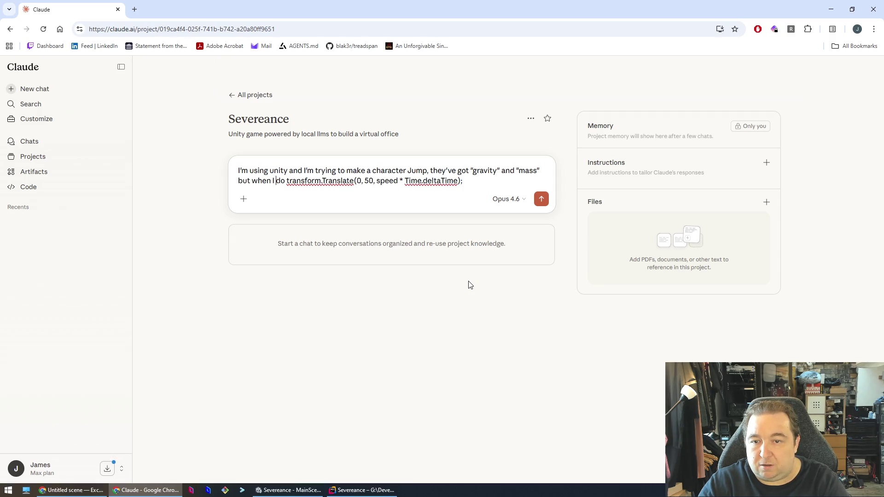
text(`)
key(End)
text(`)
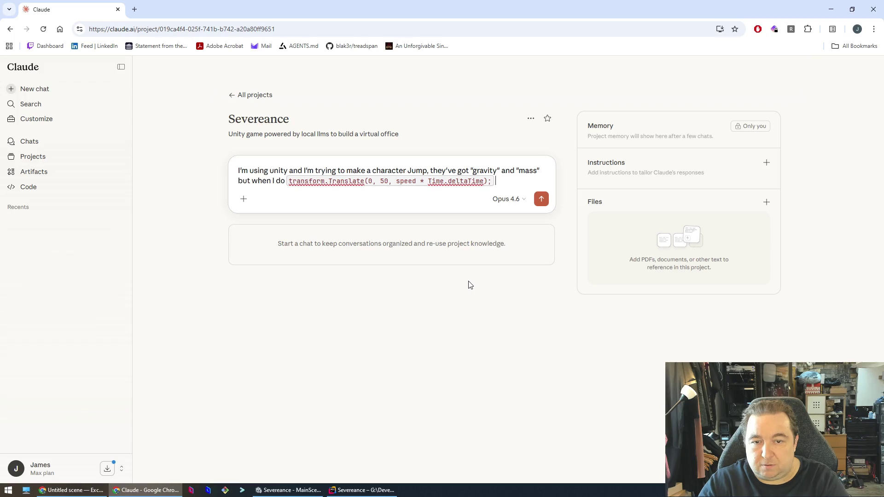
text(it does)
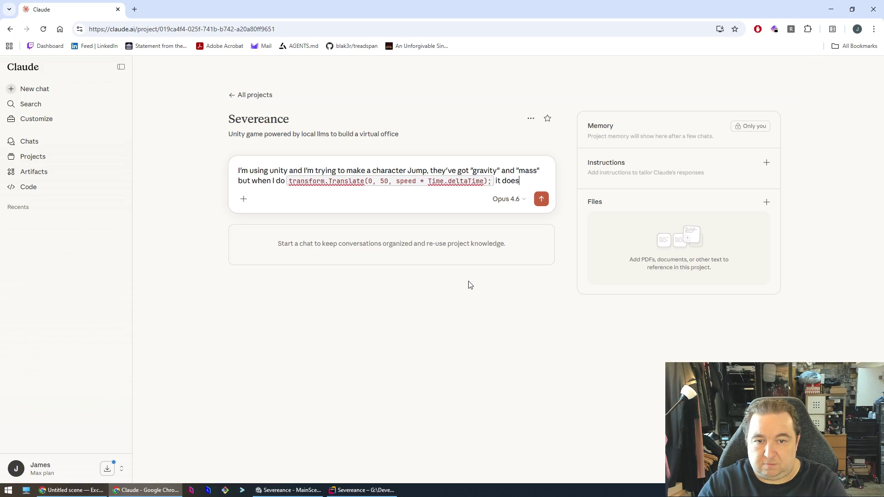
text(n't fall it just s)
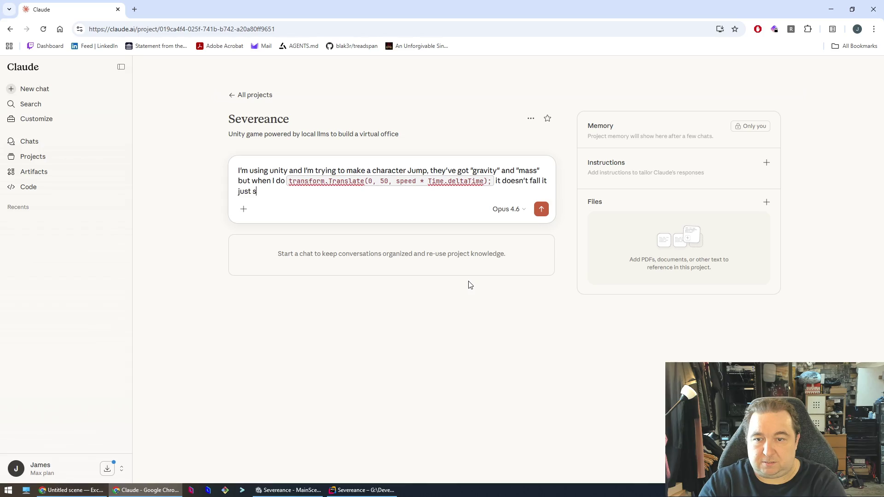
text(tays at y)
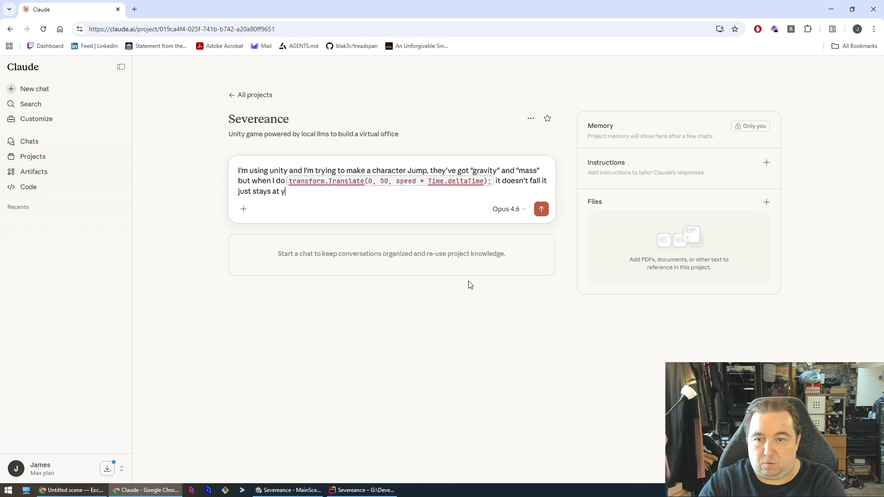
text( axis 50)
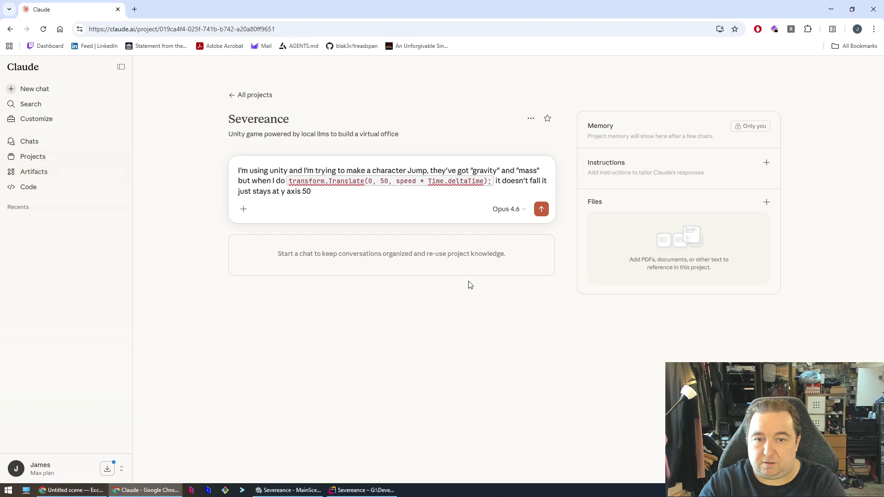
key(Return)
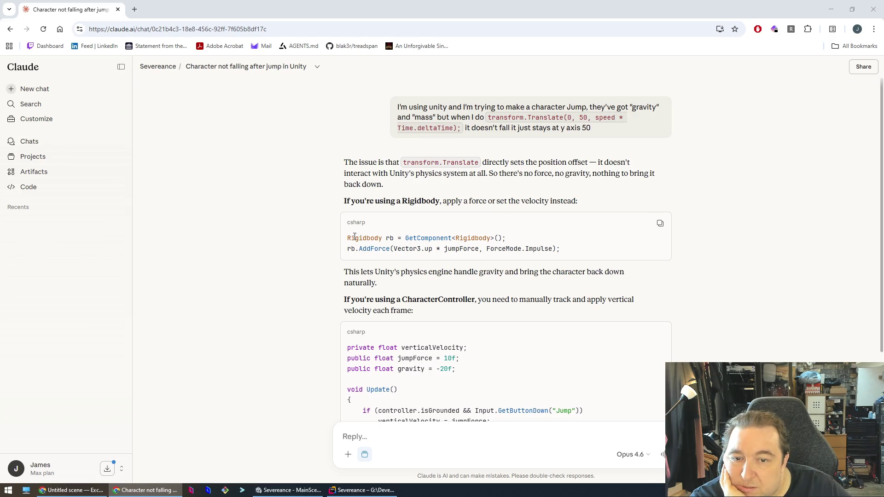
Step: Read Claude's Rigidbody.AddForce and CharacterController gravity code blocks, checking Unity and Rider alongside
click(307, 491)
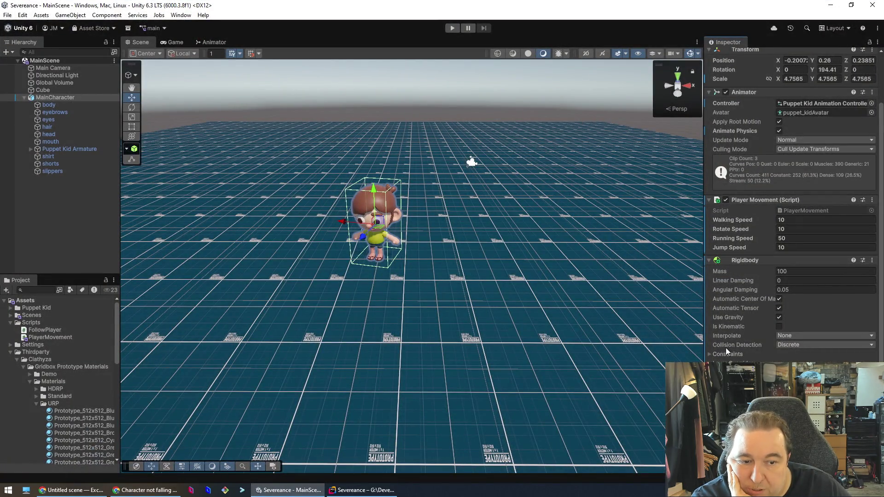
key(alt+Tab)
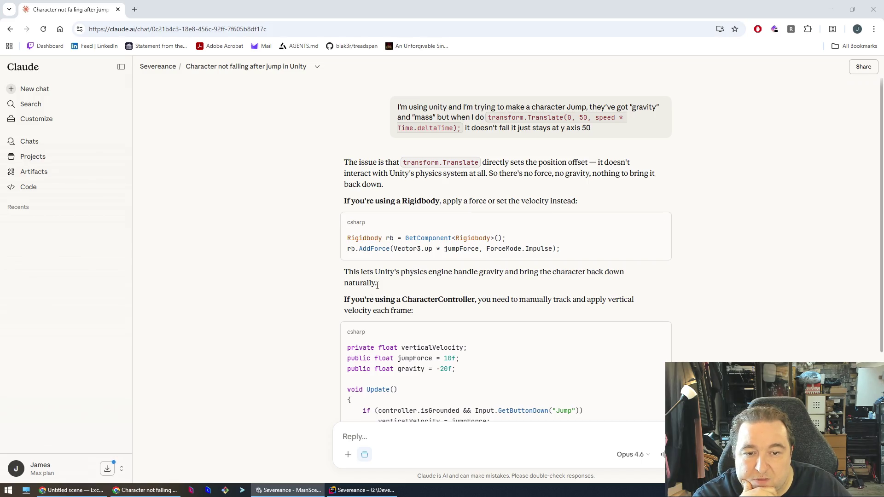
scroll(414, 280, down, 1)
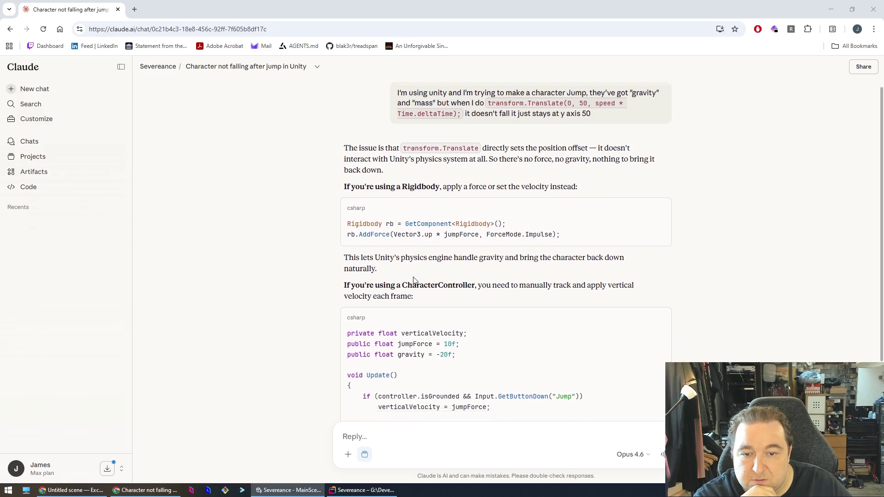
scroll(413, 280, down, 3)
scroll(343, 256, up, 1)
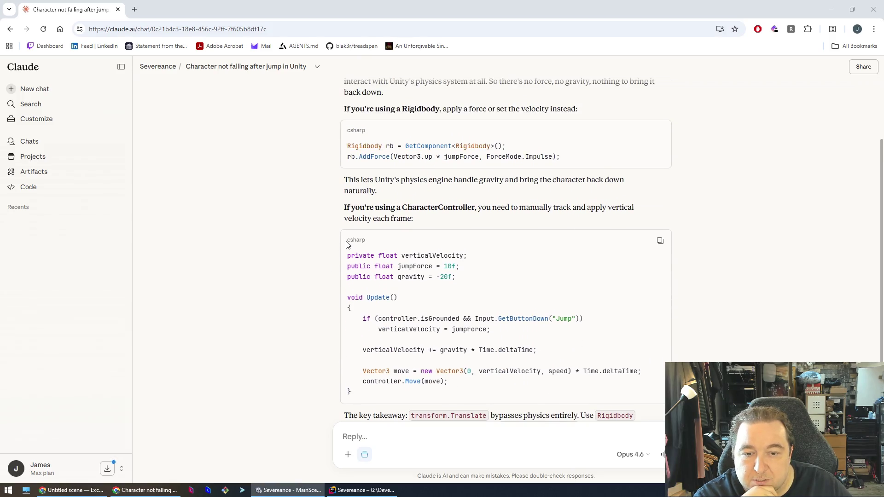
click(294, 490)
click(354, 490)
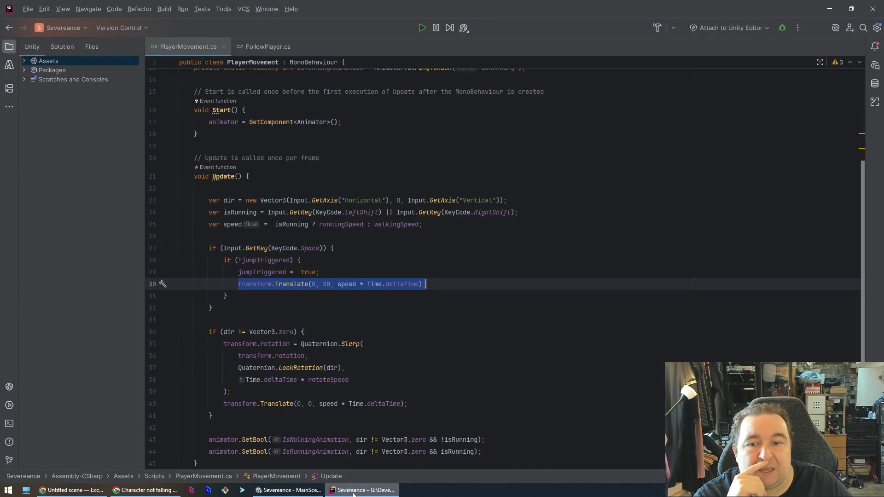
click(355, 491)
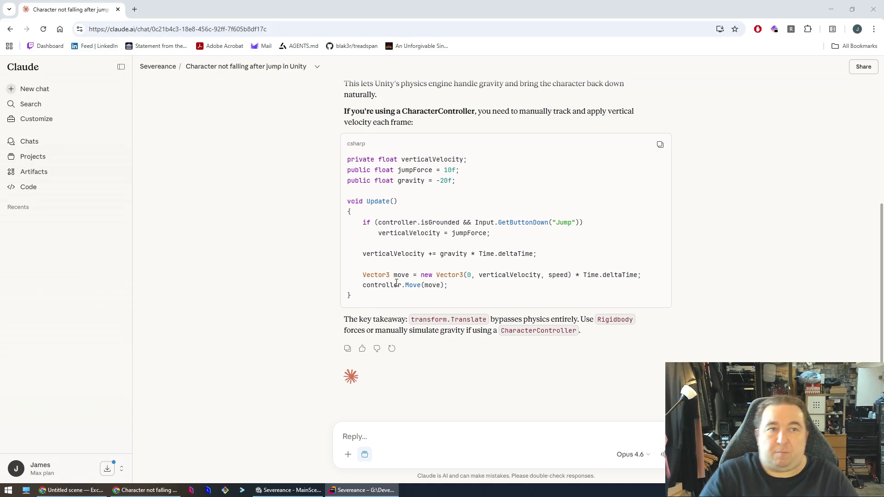
Step: Select the Input.GetKey(KeyCode.Space) condition on line 27 in Rider
key(alt+Tab)
click(341, 300)
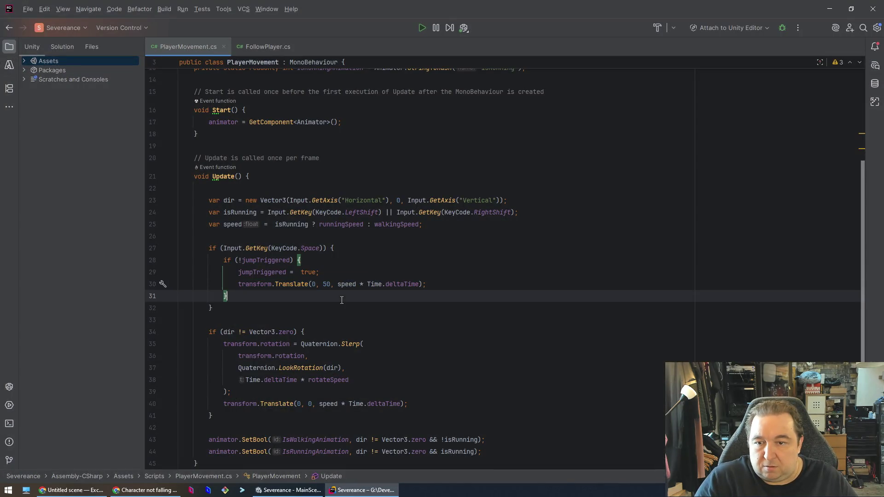
click(216, 236)
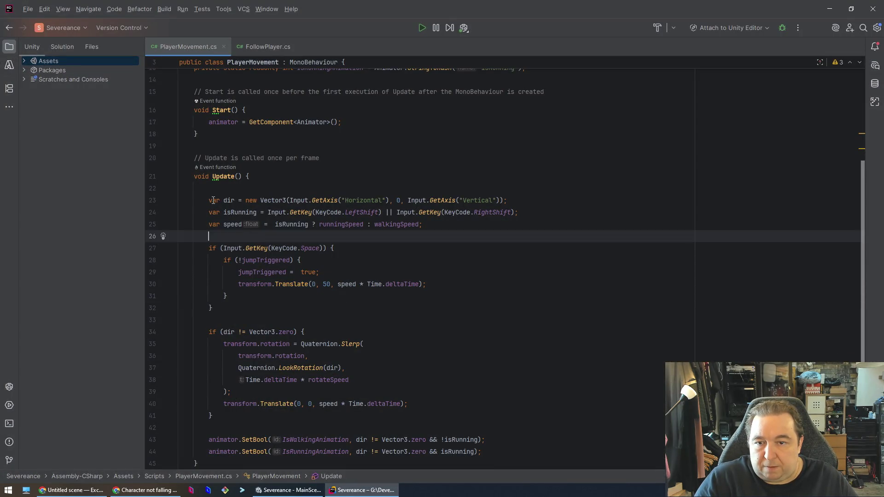
click(227, 248)
key(ctrl+w)
key(ctrl+w)
key(ctrl+w)
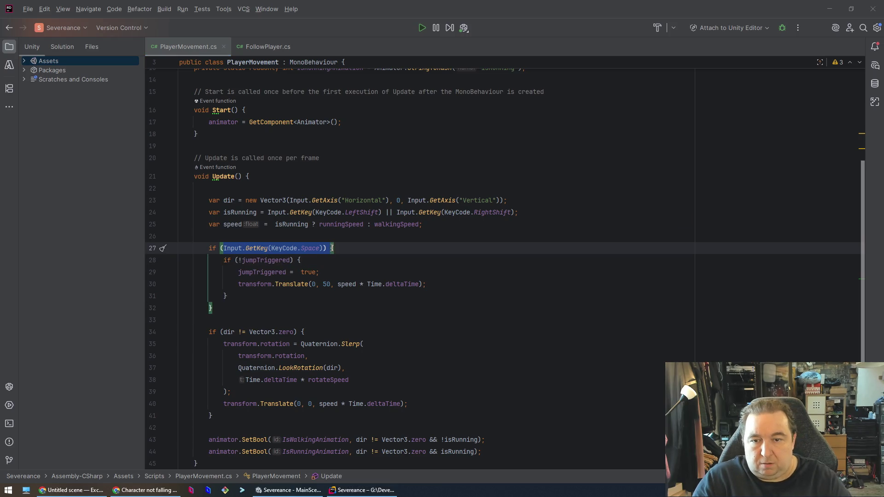
Step: Write 'I'm using' plus the pasted condition and 'and the model does have a rigid body', then send
key(alt+Tab)
key(alt+Tab)
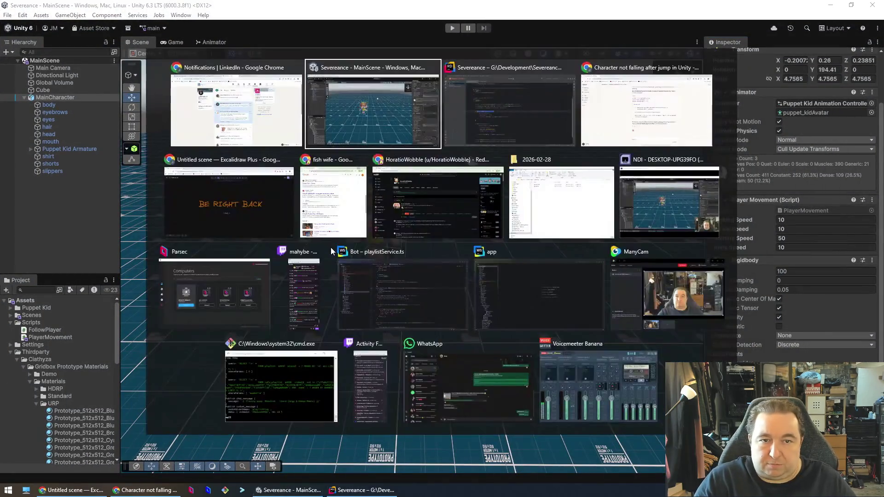
key(alt+Tab)
key(alt+Tab)
text(I')
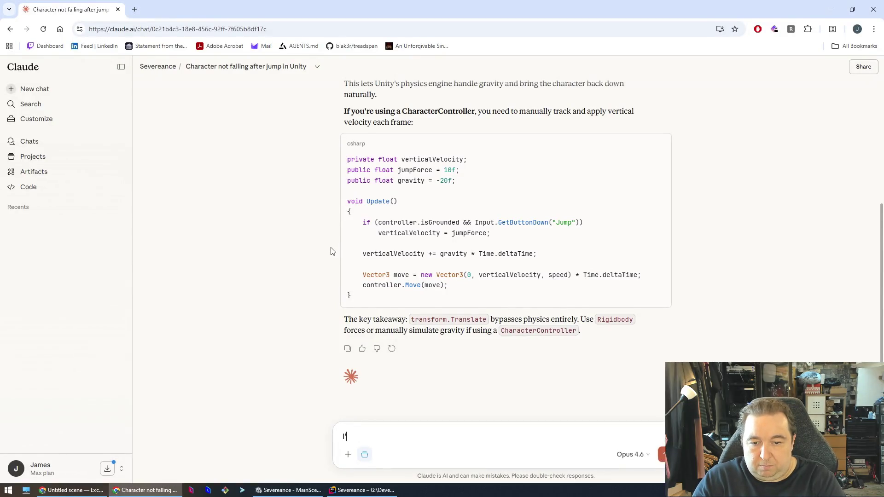
text(m using `)
key(ctrl+v)
text(`)
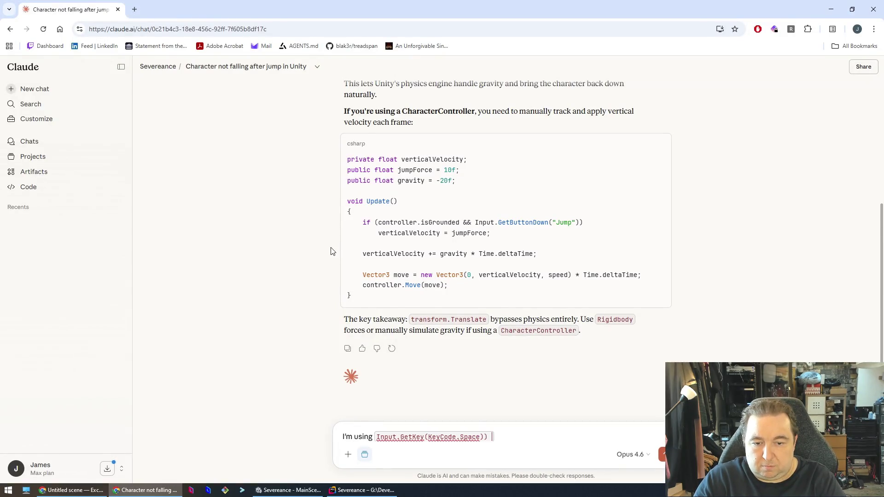
text(and )
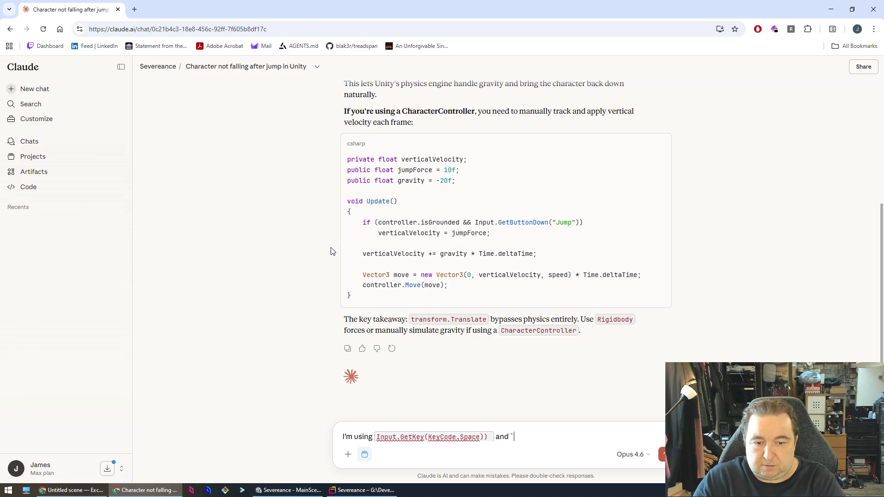
text(the model)
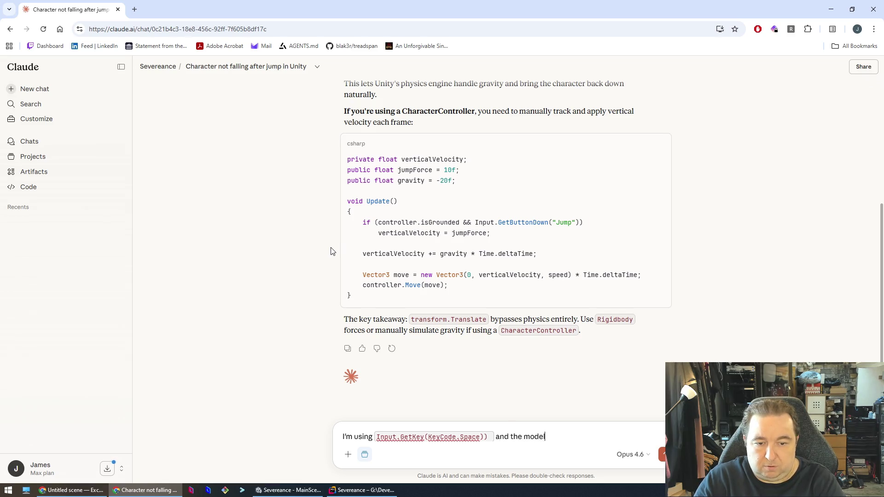
text( does have a rig)
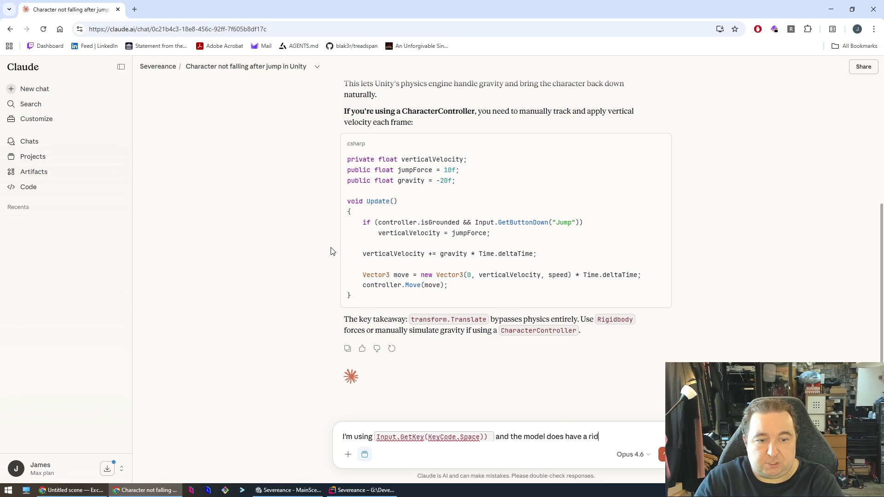
text(id body)
key(Return)
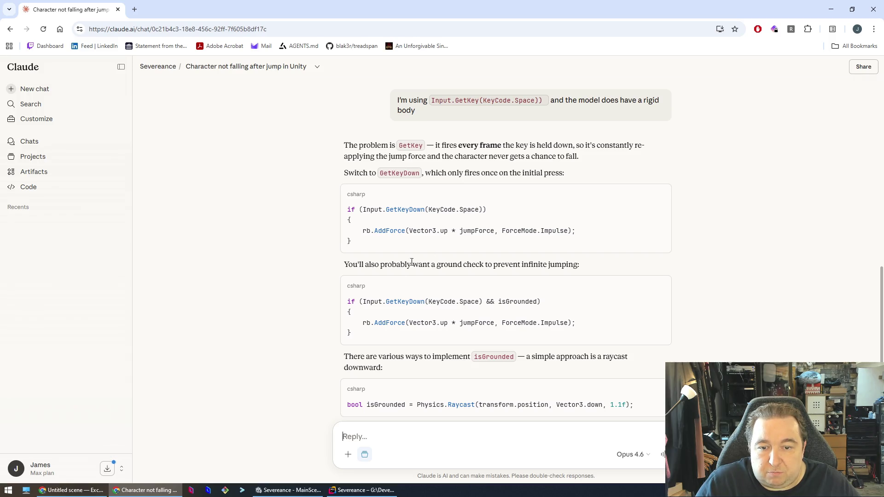
Step: After reading Claude's GetKeyDown and ground-check advice, return to Rider and clear the jump-condition selection
key(alt+Tab)
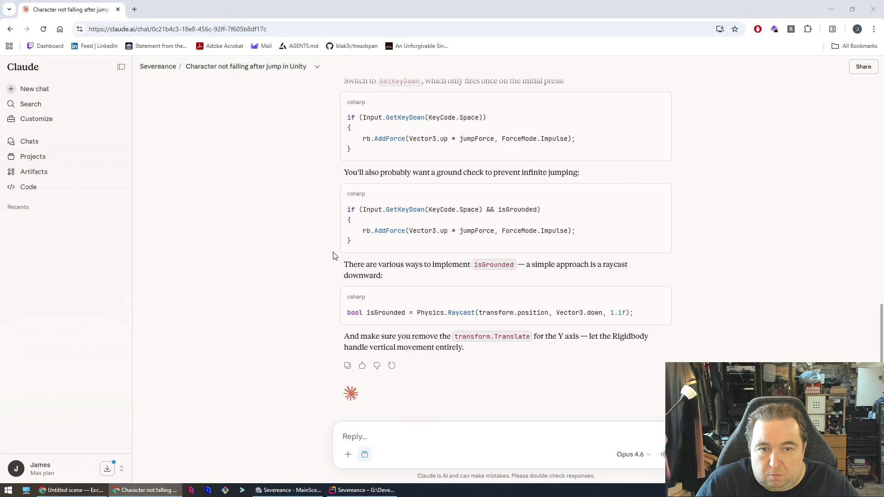
key(alt+Tab)
key(alt+Tab)
key(alt+Tab)
click(299, 250)
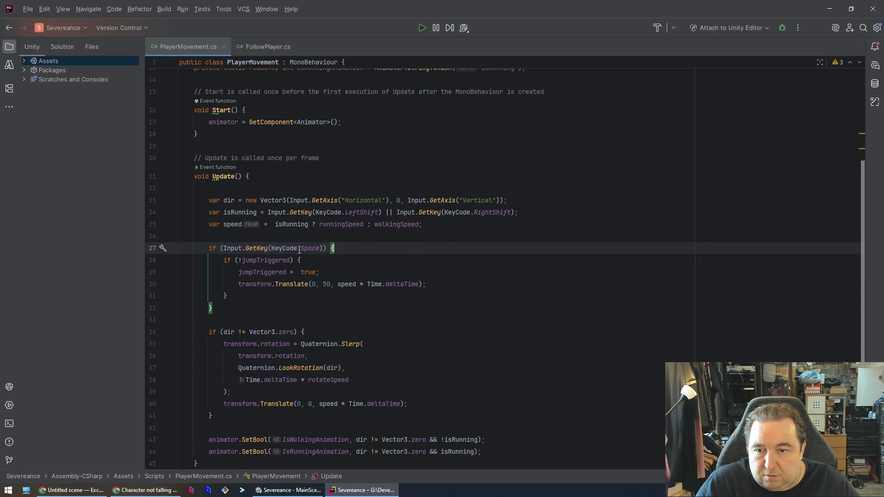
Step: Replace GetKey with GetKeyUp in line 27's Space check, then return to Claude
double_click(253, 247)
text(GetKe)
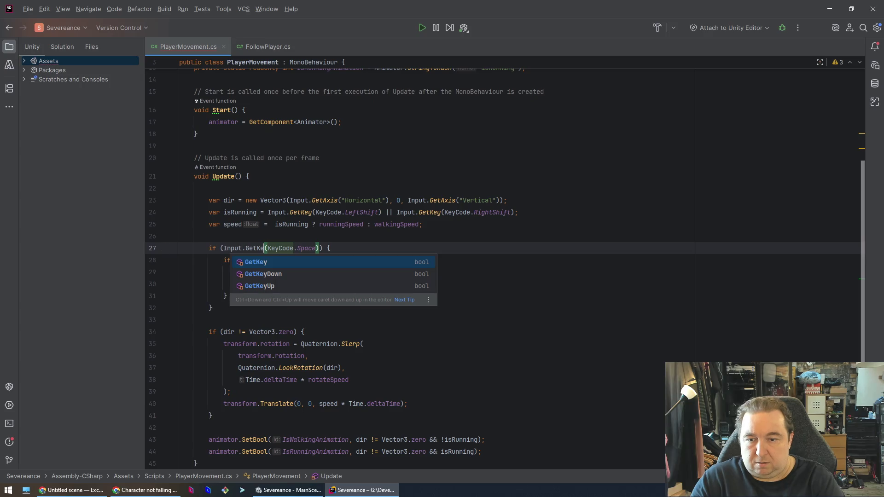
key(Down)
key(Down)
key(Return)
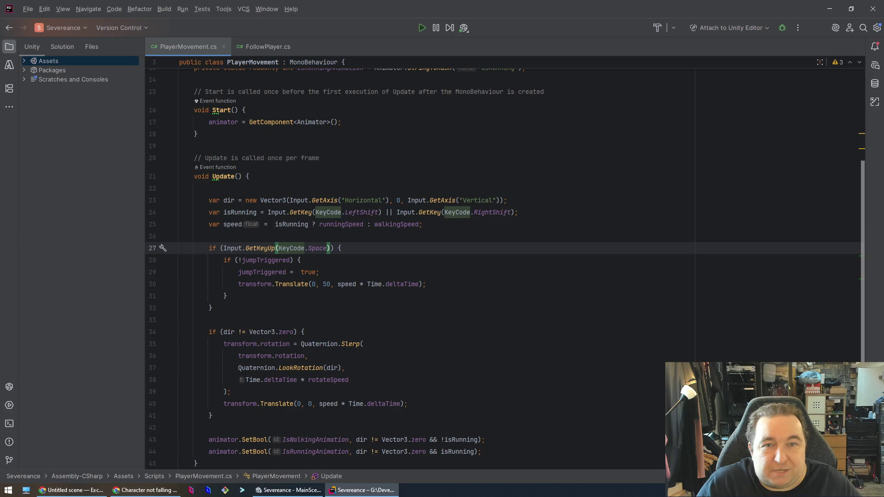
key(alt+Tab)
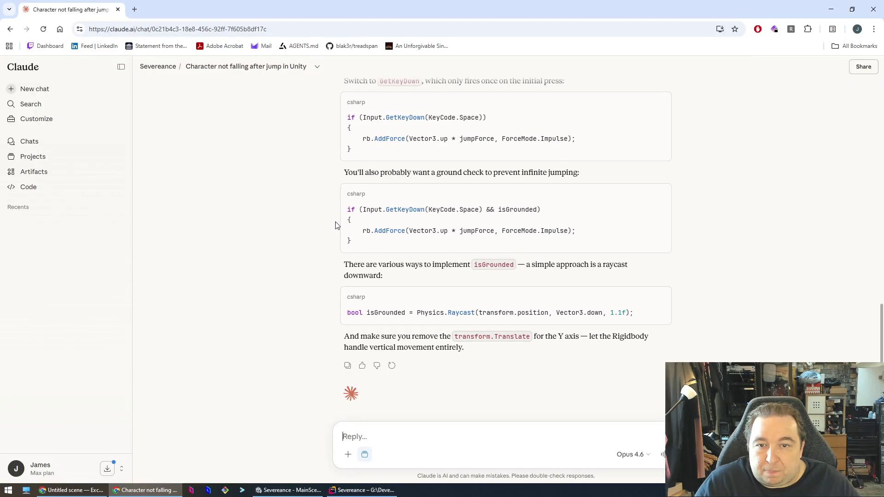
Step: Scroll through Claude's answers and the script to locate the Rigidbody AddForce snippet
scroll(334, 204, up, 4)
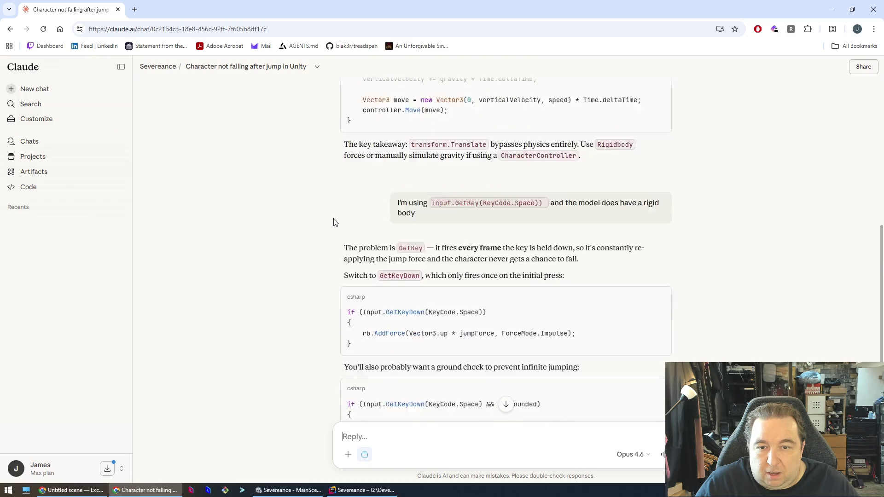
scroll(364, 184, down, 2)
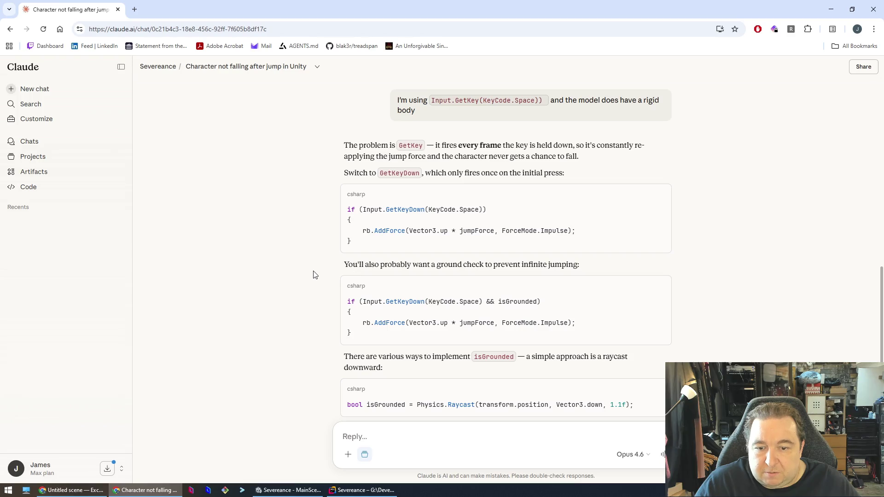
scroll(325, 261, down, 10)
scroll(325, 260, up, 3)
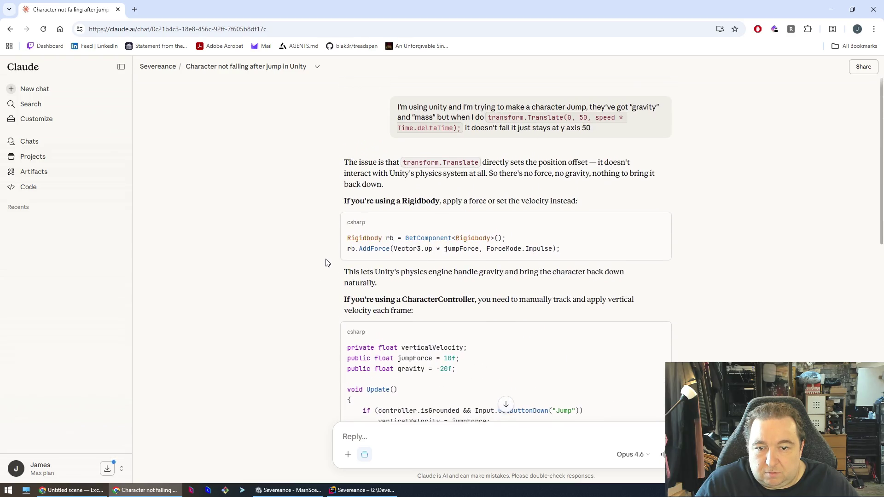
key(alt+Tab)
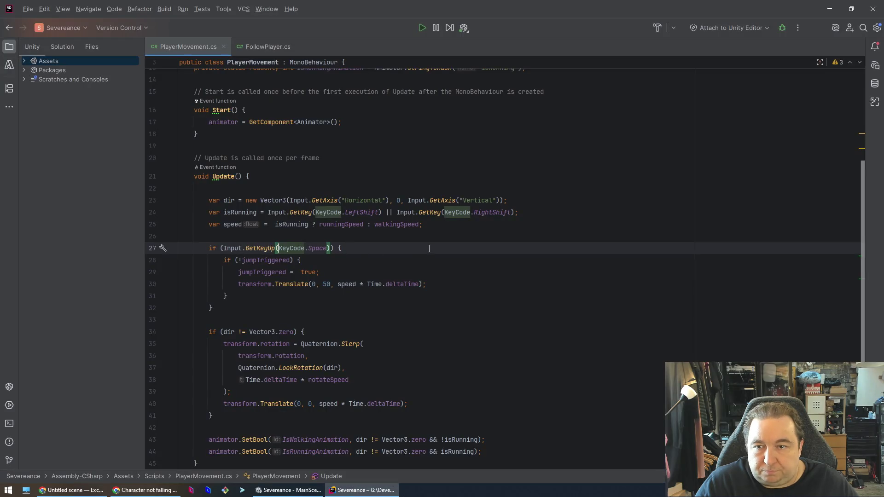
scroll(405, 265, up, 5)
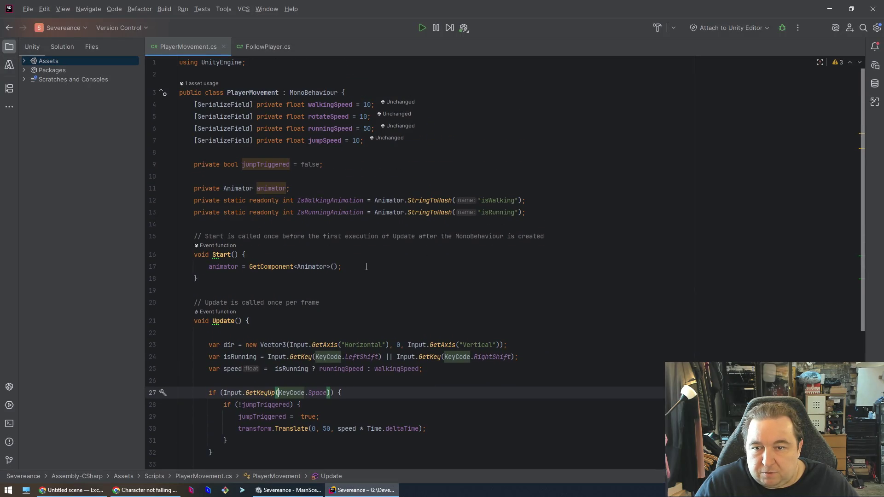
key(alt+Tab)
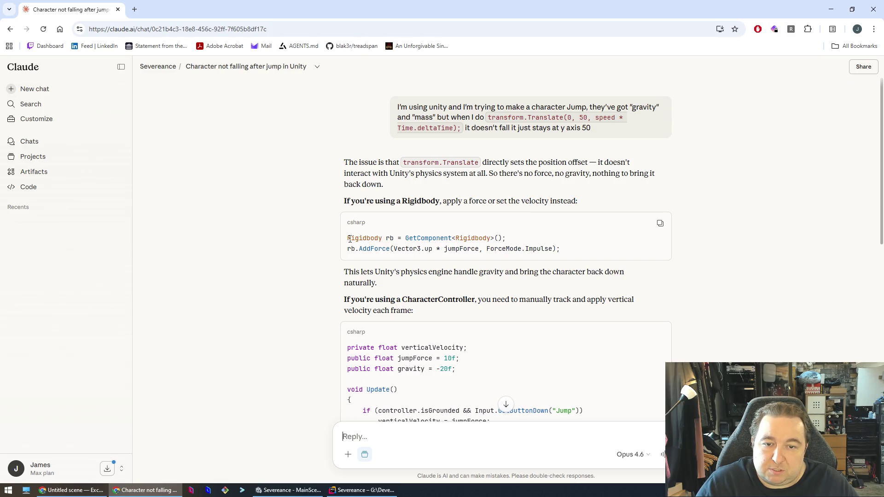
Step: Select the two-line Rigidbody snippet and open a new line after line 27 in Rider
drag(347, 238, 610, 249)
key(ctrl+c)
key(alt+Tab)
scroll(614, 236, down, 4)
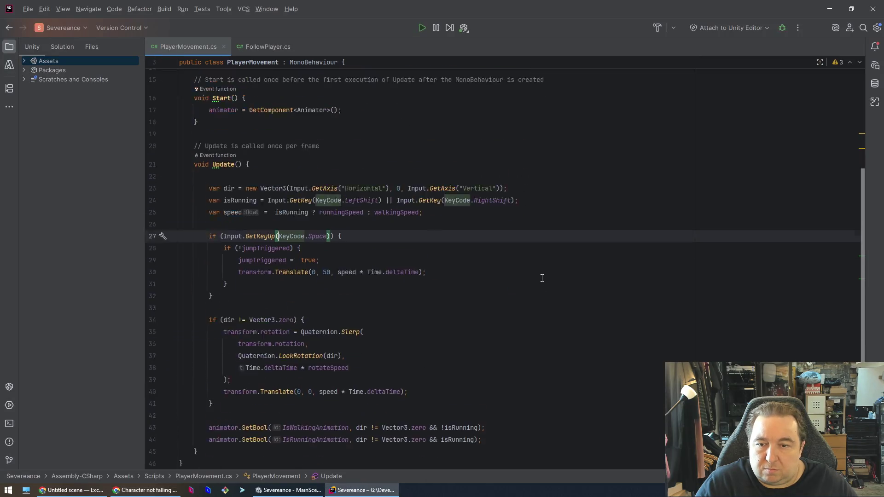
key(Return)
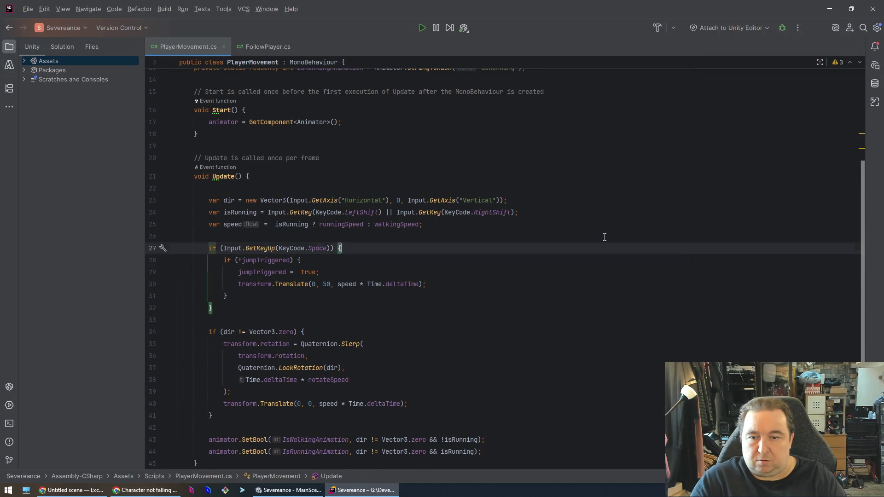
Step: Move the pasted Rigidbody snippet inside the if (!jumpTriggered) block
key(ctrl+v)
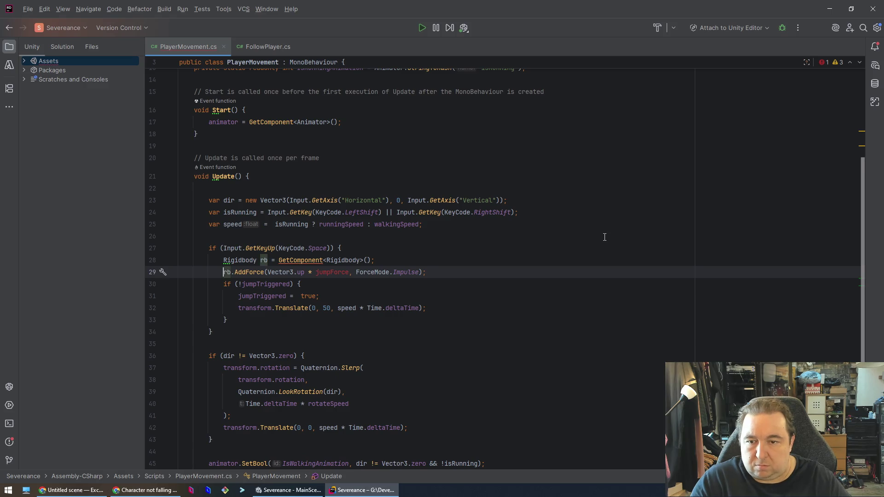
key(ctrl+z)
key(ctrl+z)
key(Down)
key(Return)
key(ctrl+v)
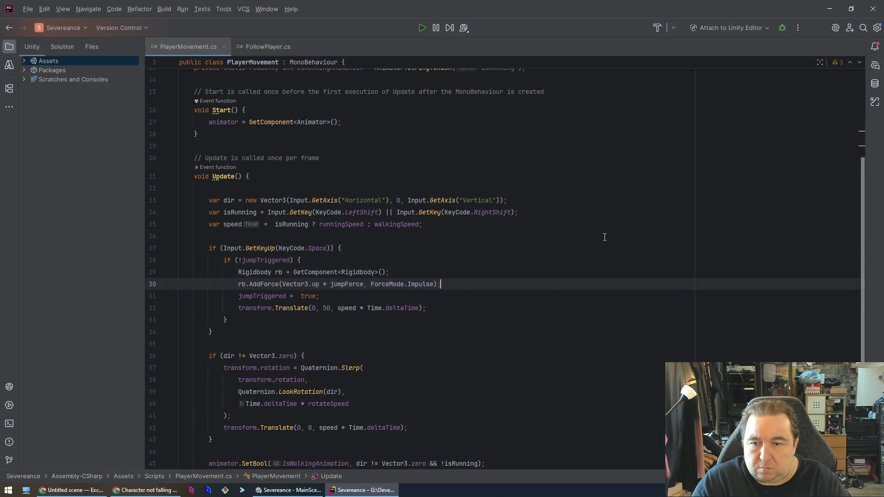
Step: Replace jumpForce with jumpSpeed in the AddForce call
double_click(354, 282)
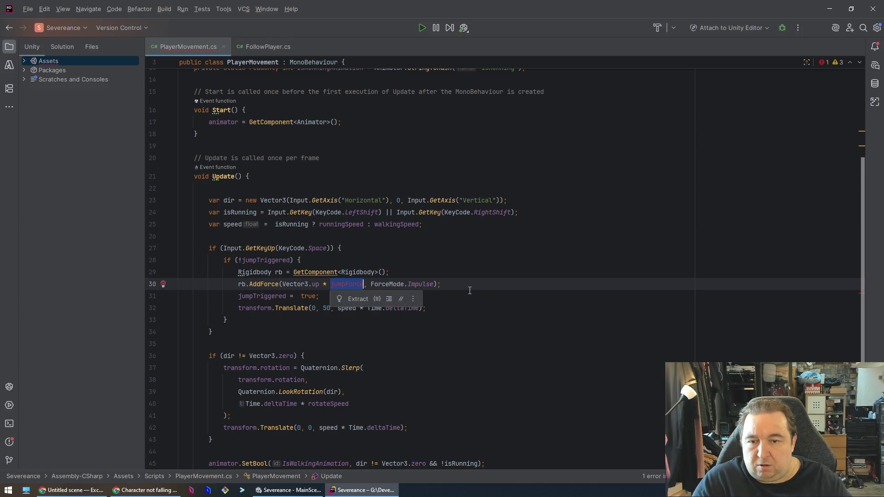
text(rb.j)
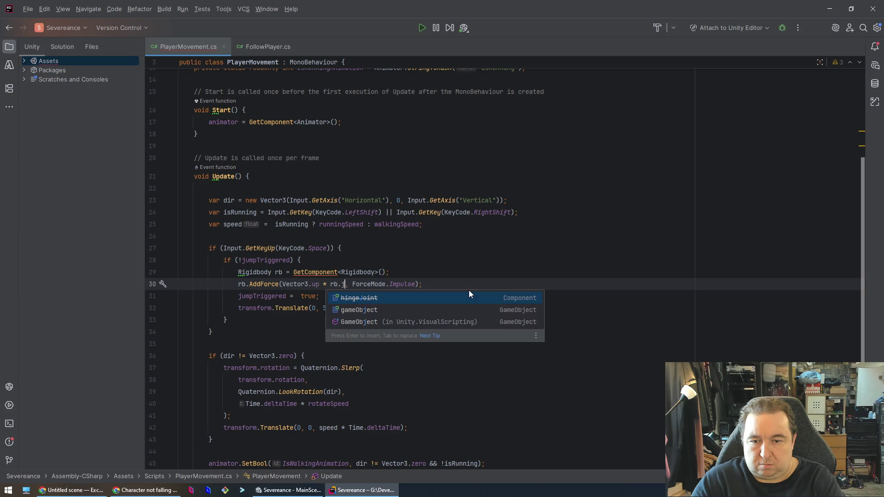
key(BackSpace)
key(BackSpace)
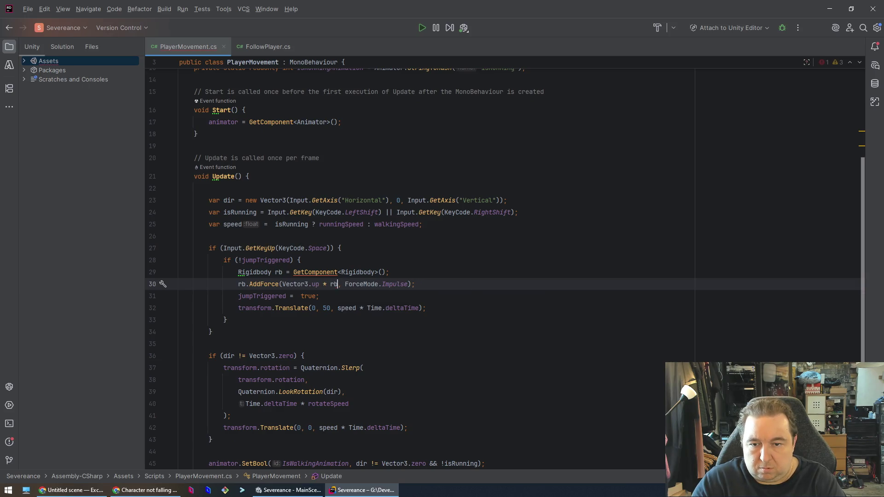
key(ctrl+space)
key(Escape)
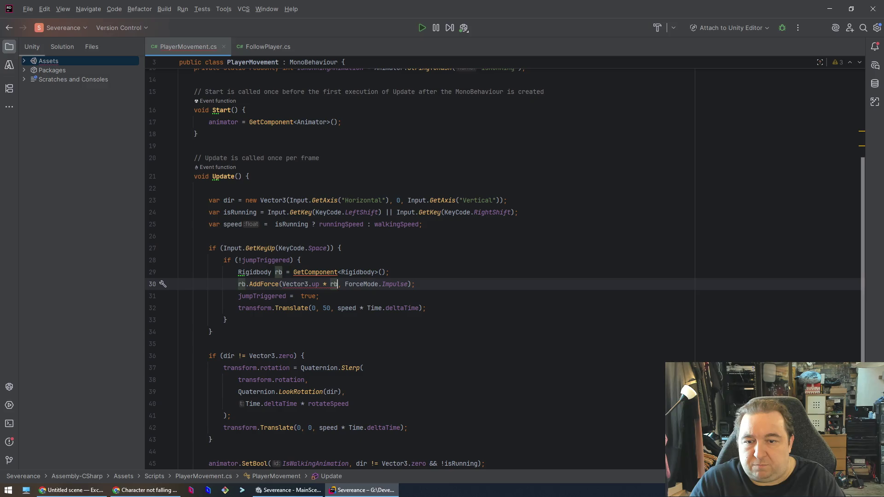
key(BackSpace)
key(BackSpace)
text(ju)
key(Return)
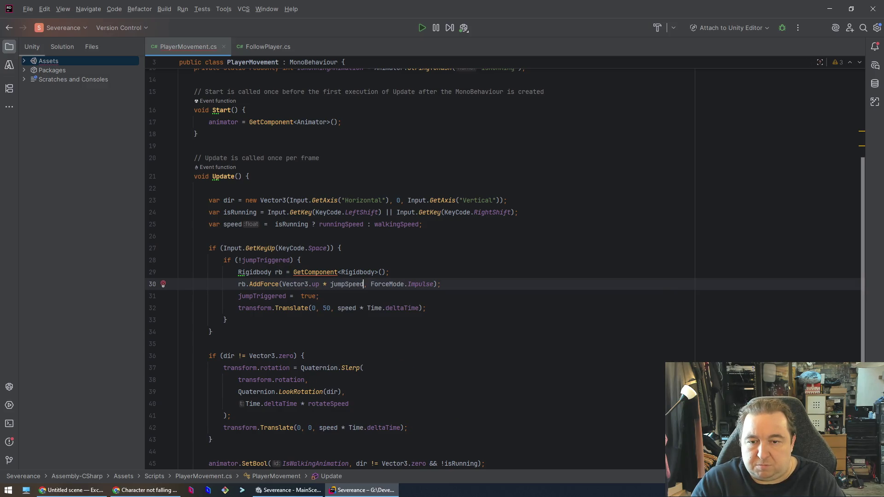
Step: Delete the transform.Translate(0, 50, …) jump line and return to Claude's answer
click(418, 301)
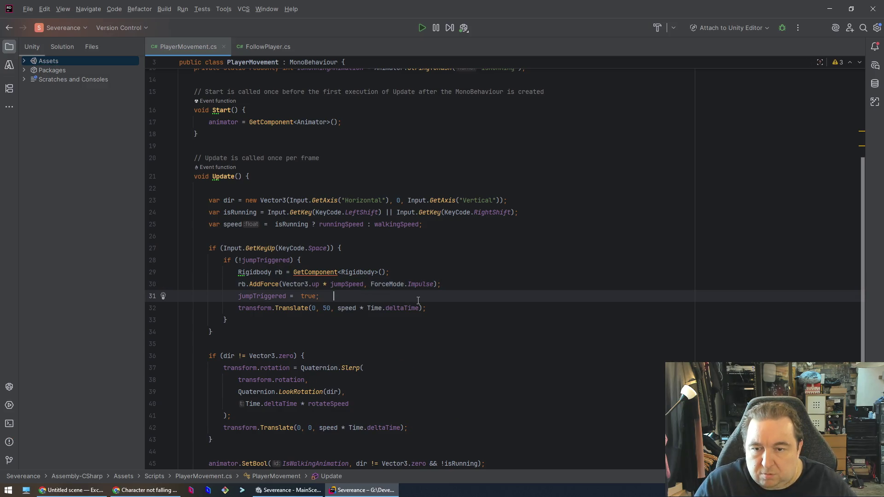
key(Down)
key(ctrl+w)
key(ctrl+w)
key(ctrl+w)
key(Delete)
key(Up)
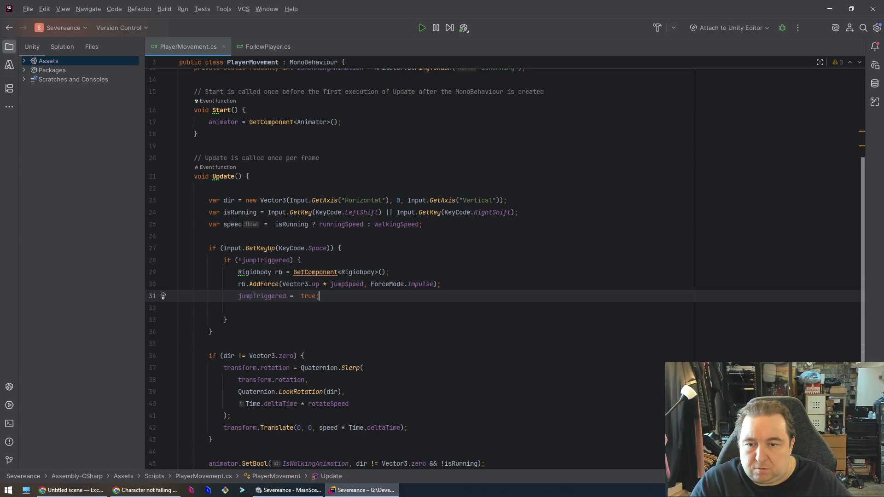
key(alt+Tab)
scroll(293, 282, down, 2)
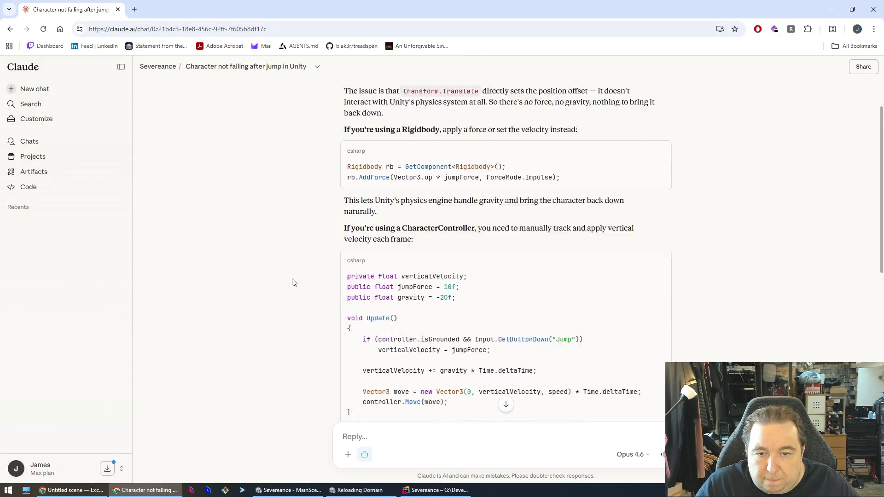
scroll(297, 279, down, 4)
scroll(302, 268, up, 1)
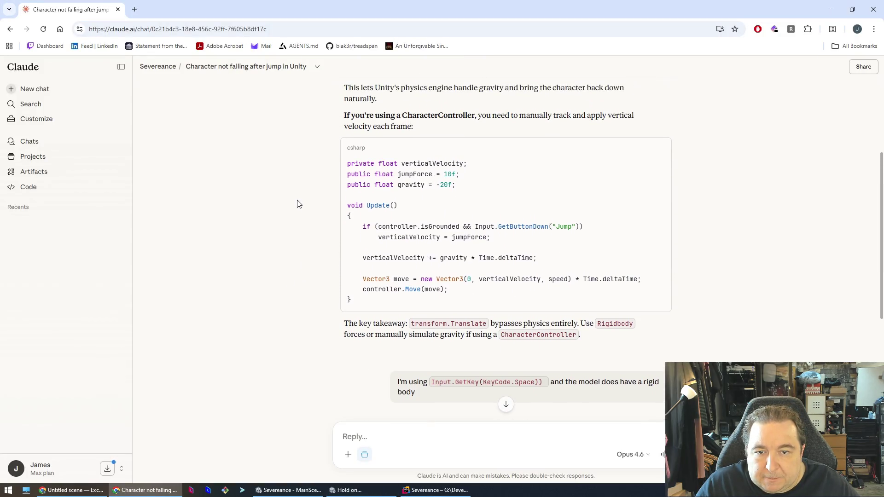
key(alt+Tab)
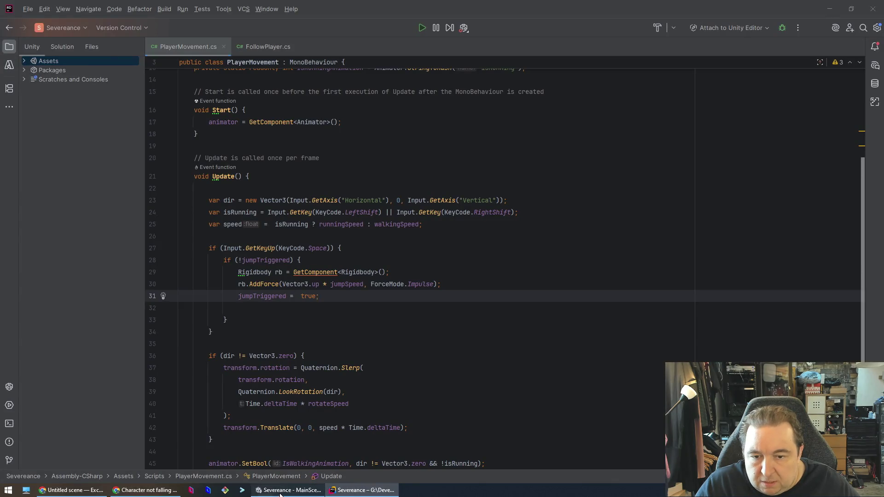
click(287, 490)
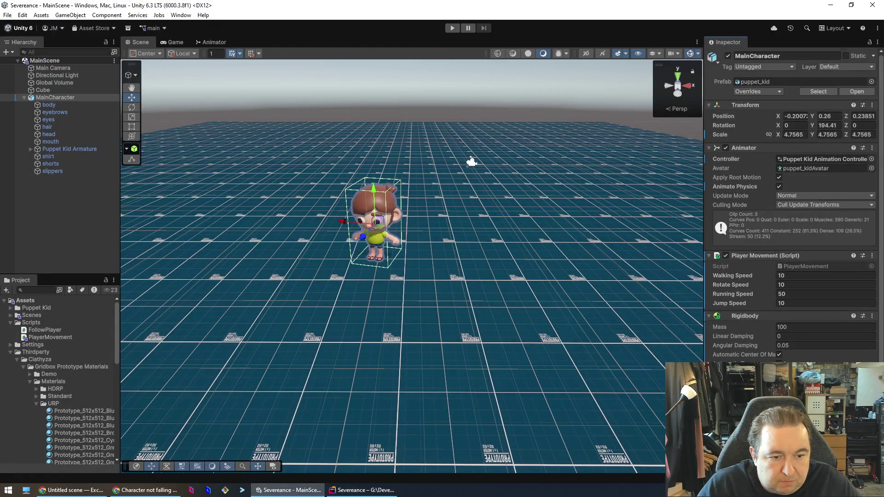
scroll(790, 207, down, 2)
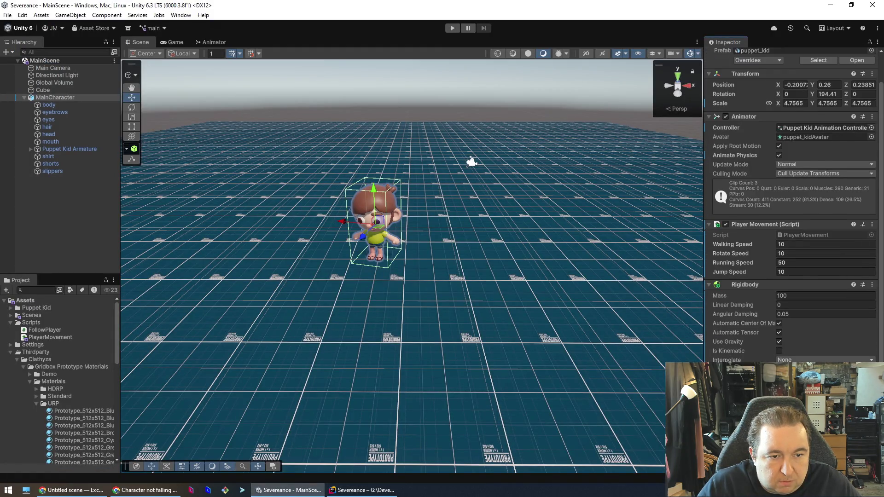
click(796, 271)
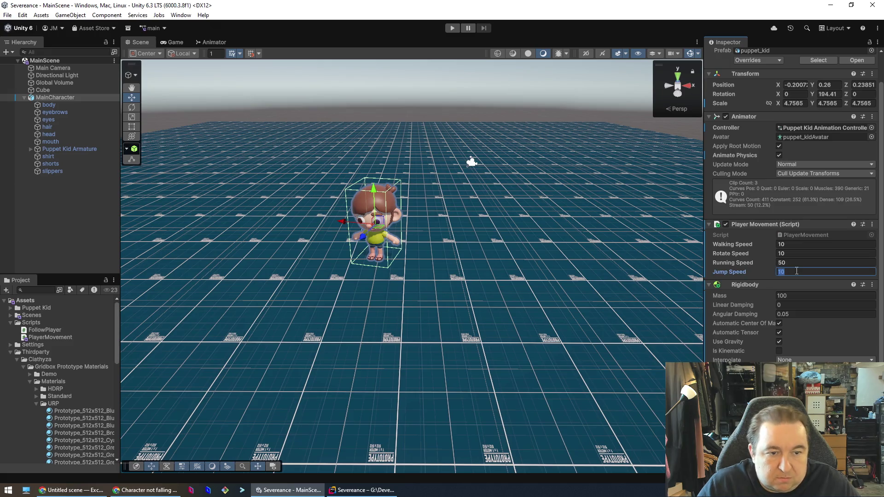
key(alt+Tab)
scroll(337, 252, up, 3)
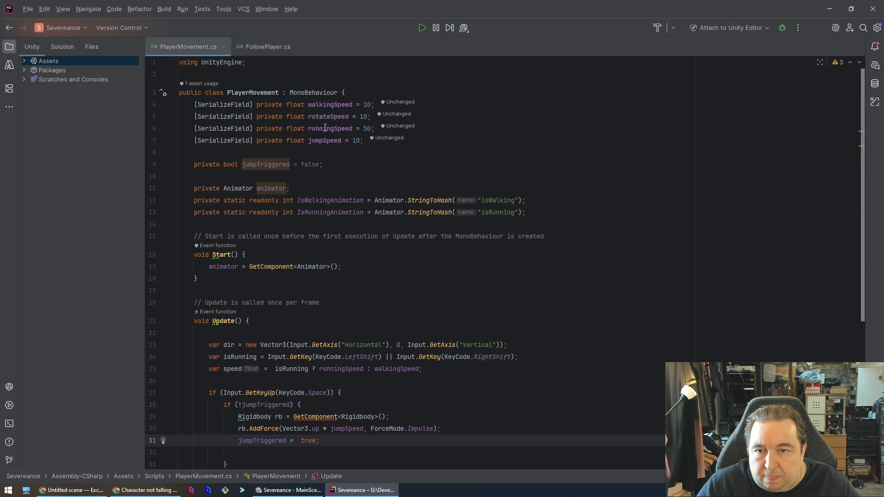
Step: Refactor-rename the jumpSpeed field to jumpForce, declining the FormerlySerializedAs attribute
double_click(321, 141)
right_click(321, 138)
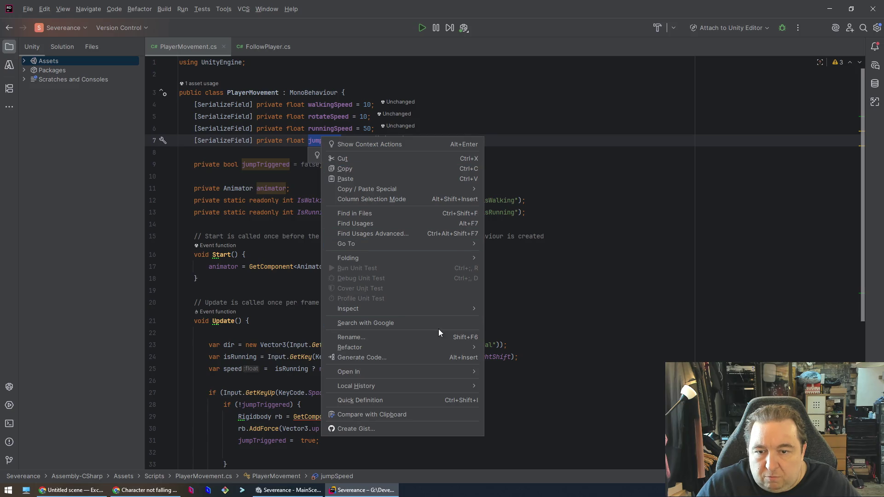
click(425, 337)
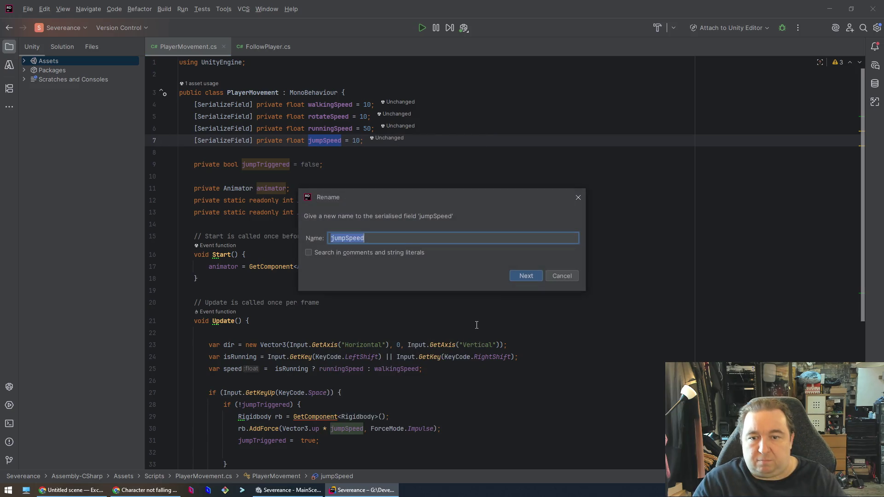
text(jumpForce)
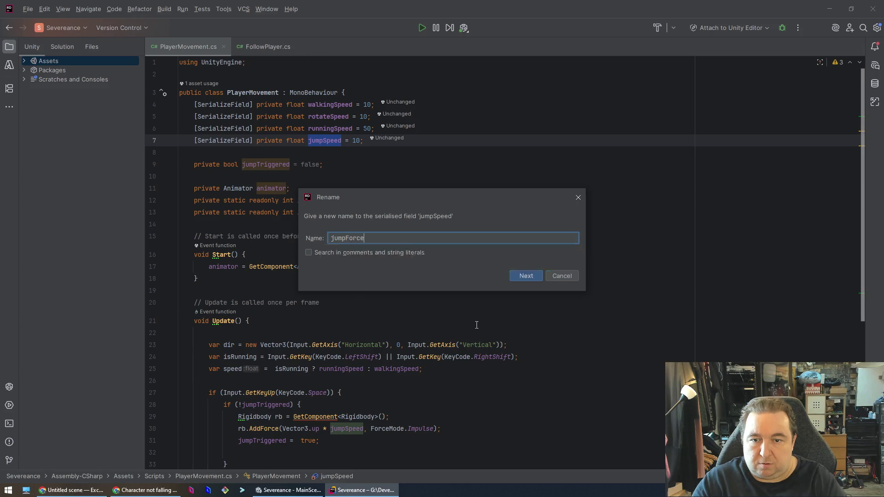
key(Return)
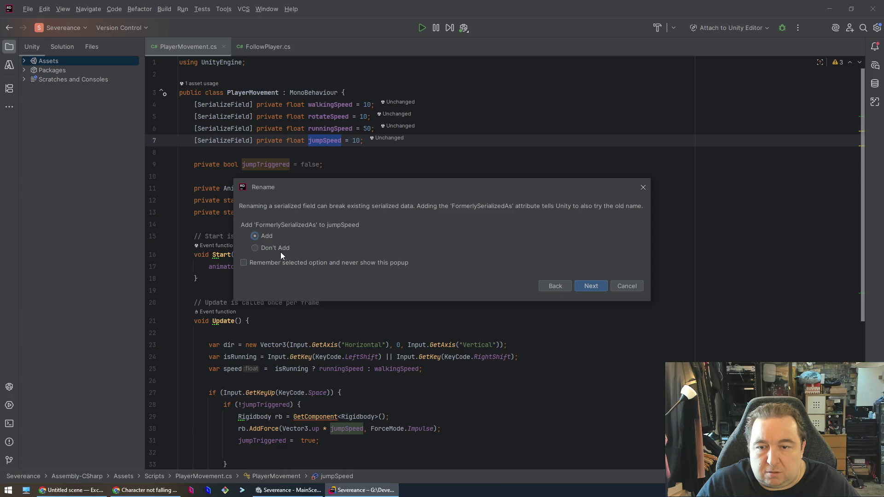
click(591, 286)
click(468, 279)
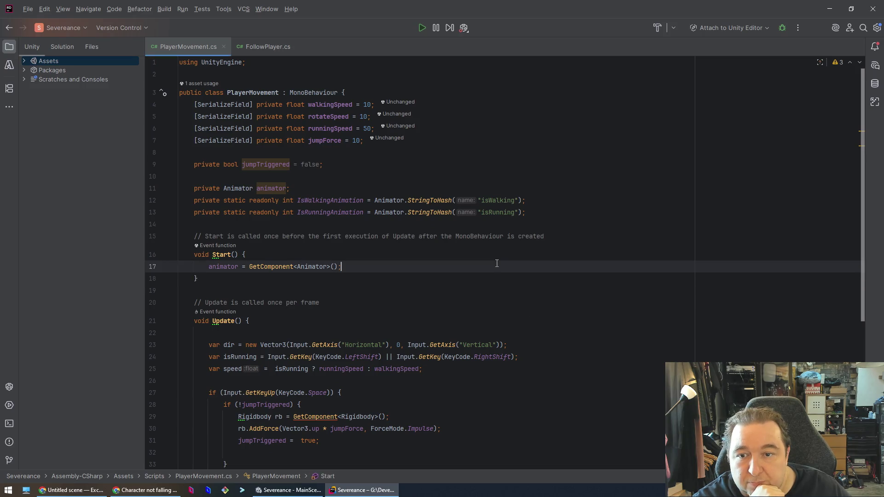
click(551, 176)
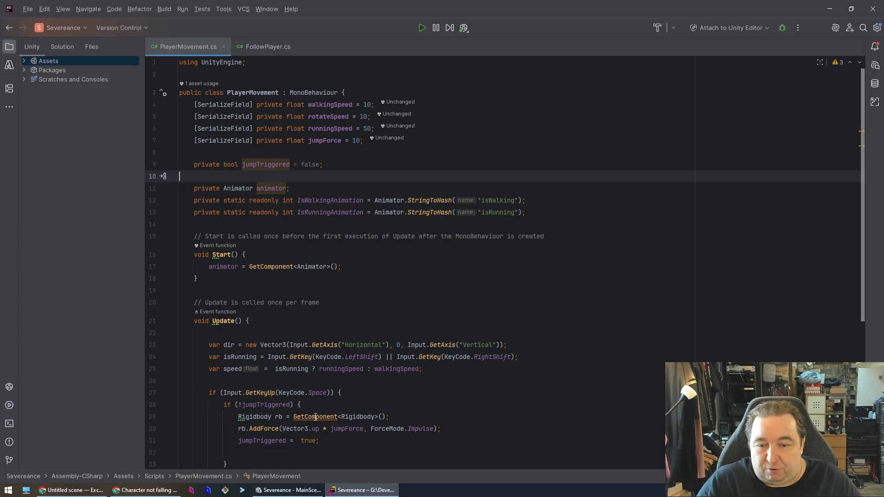
Step: Declare 'private Rigidbody rb;' below the animator field
mouse_move(315, 416)
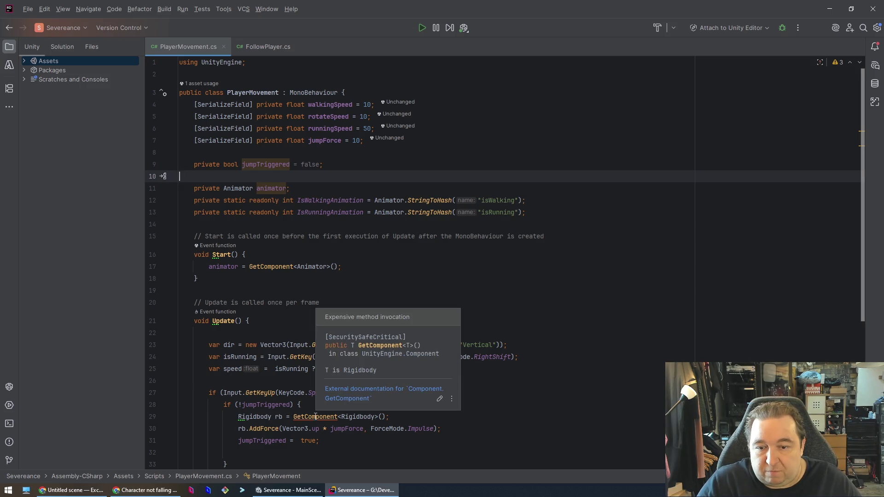
click(316, 417)
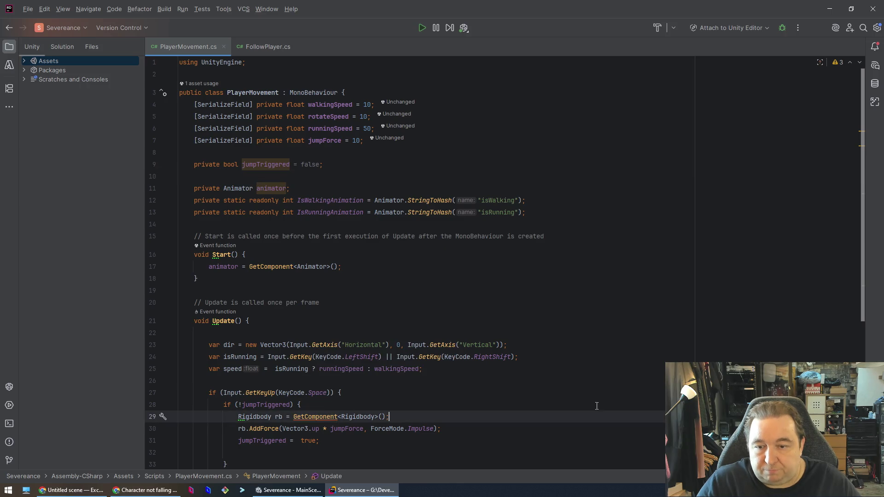
key(End)
key(shift+Home)
key(ctrl+c)
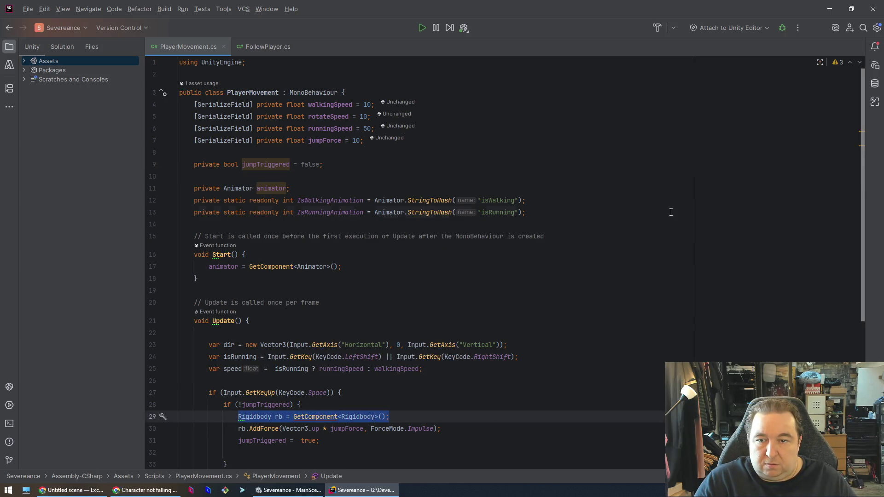
click(671, 212)
key(Up)
key(Up)
key(Up)
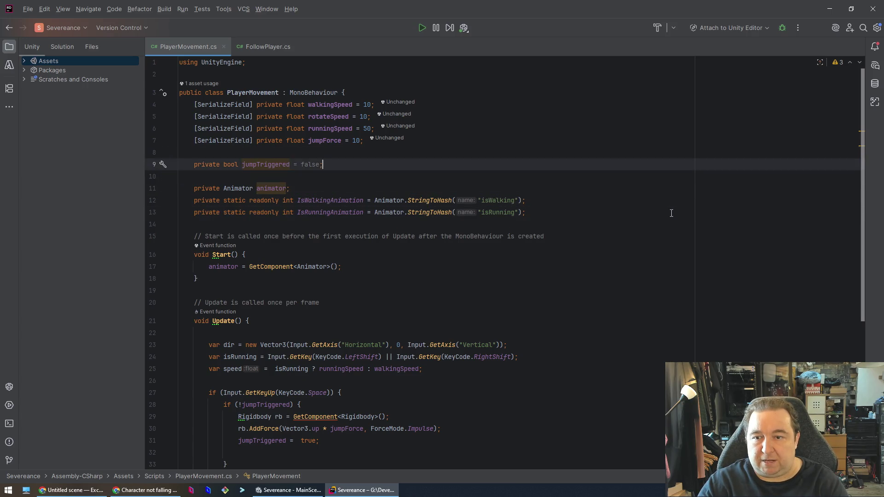
key(Down)
key(Down)
key(Down)
key(Up)
key(Return)
text(private)
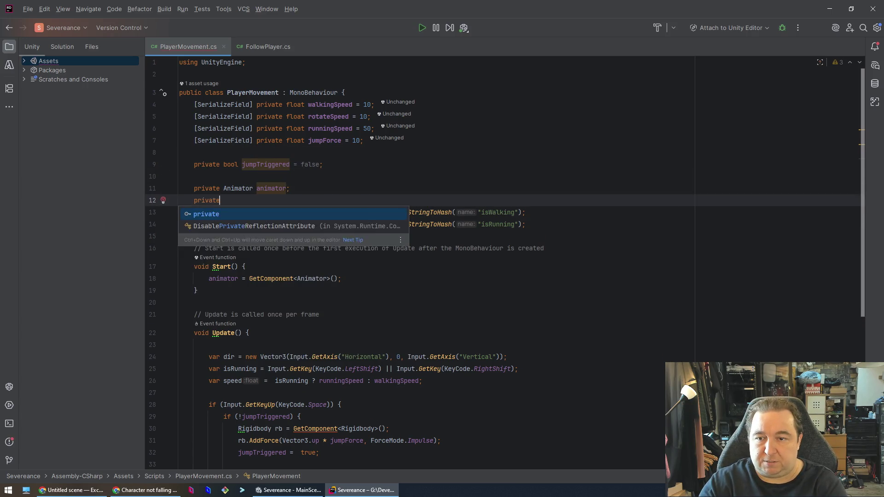
text( Rigidbody rb;)
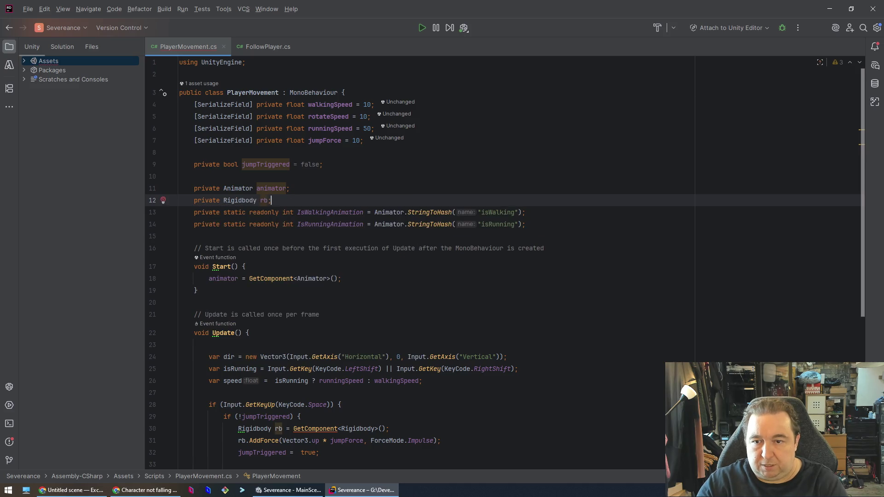
Step: Delete the local Rigidbody GetComponent lookup from the jump code
key(Down)
key(Down)
key(Down)
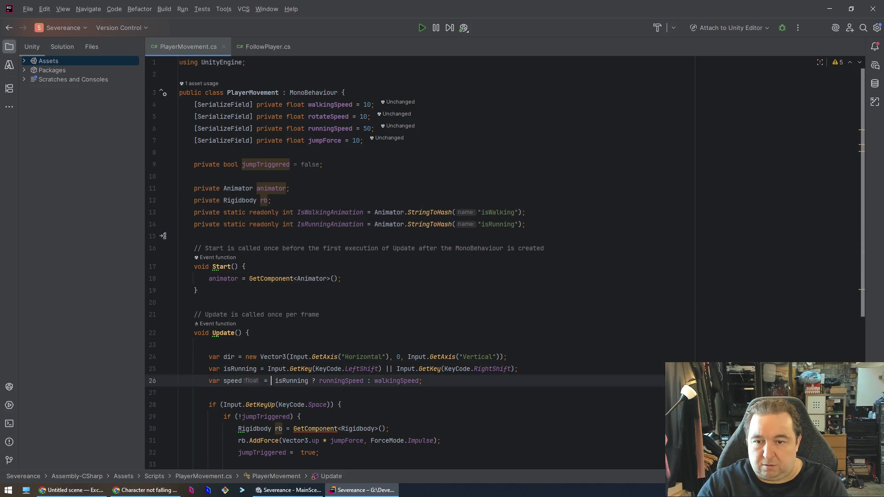
key(Up)
key(Down)
key(Down)
key(Down)
key(shift+End)
key(Delete)
key(ctrl+BackSpace)
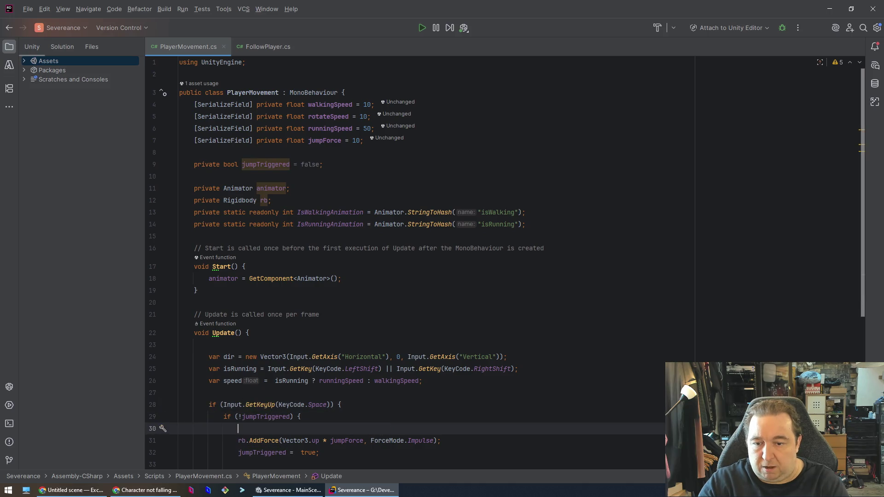
key(BackSpace)
Step: Add 'rb = GetComponent<Rigidbody>();' in Start after the animator assignment
key(Up)
key(Up)
key(Up)
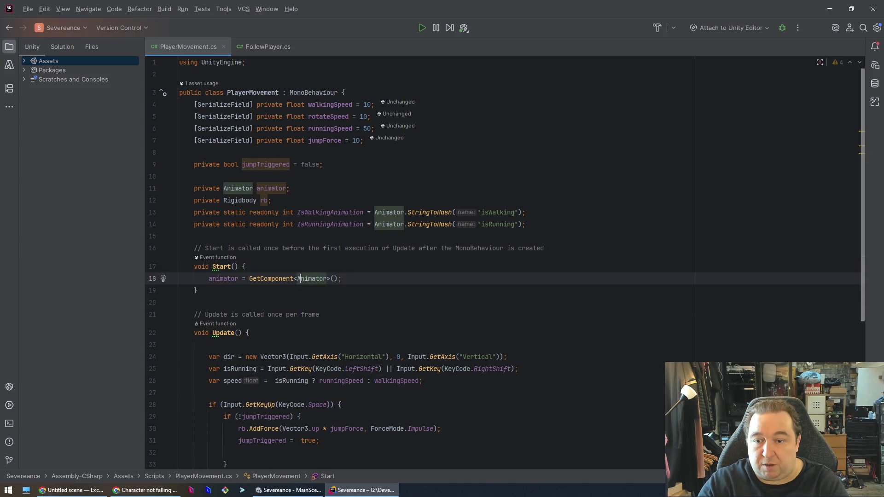
key(End)
key(Return)
key(ctrl+v)
key(Home)
key(ctrl+Delete)
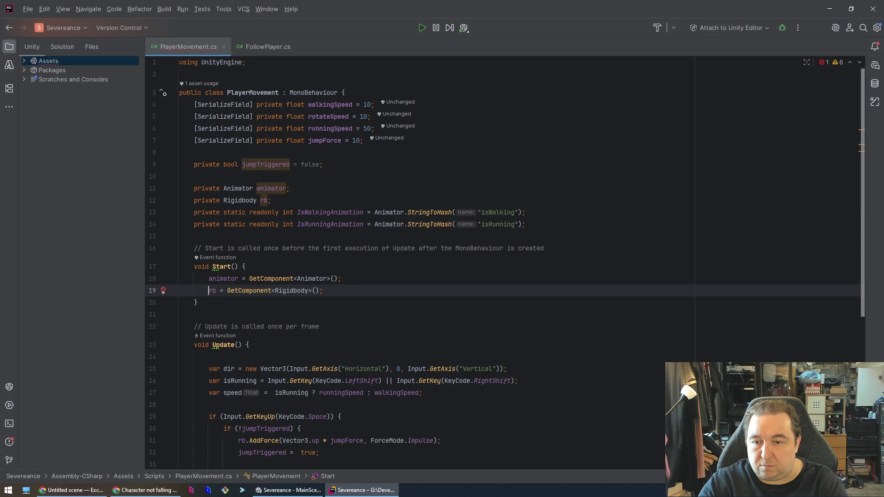
key(Down)
key(Down)
key(Down)
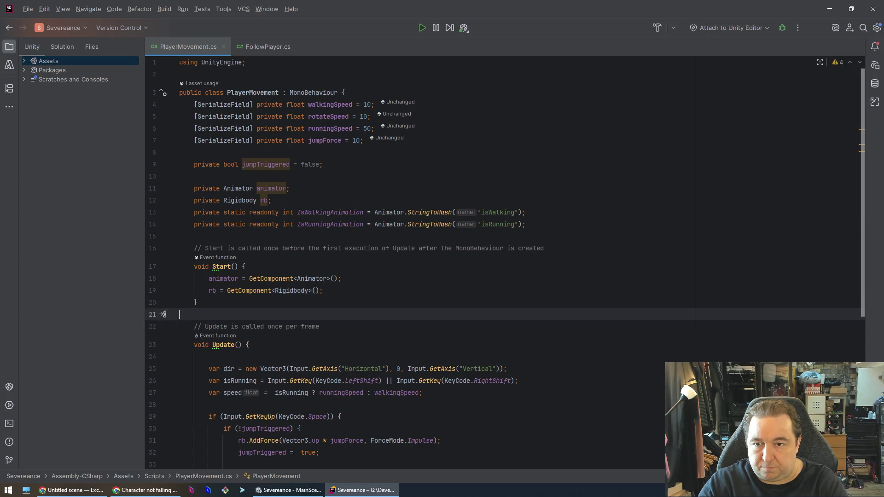
key(Down)
key(Down)
key(Down)
key(Down)
key(Down)
key(Down)
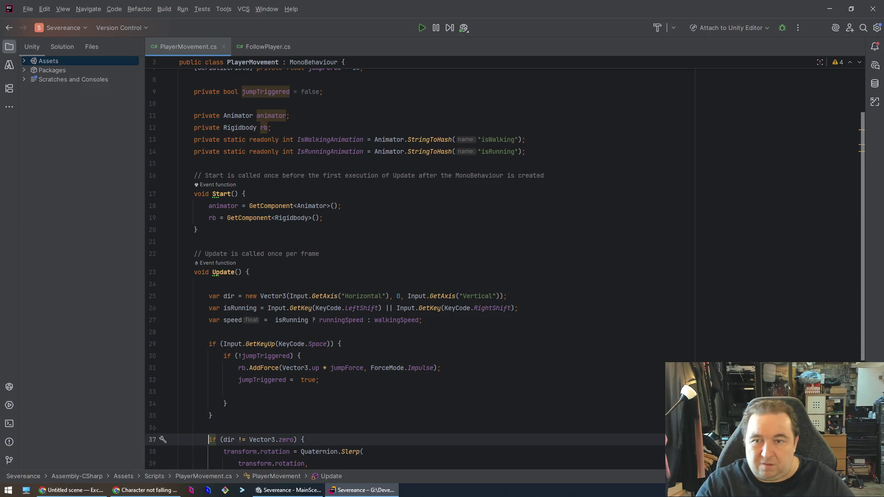
Step: Rename the rb field declaration to rigidBody
click(270, 127)
key(BackSpace)
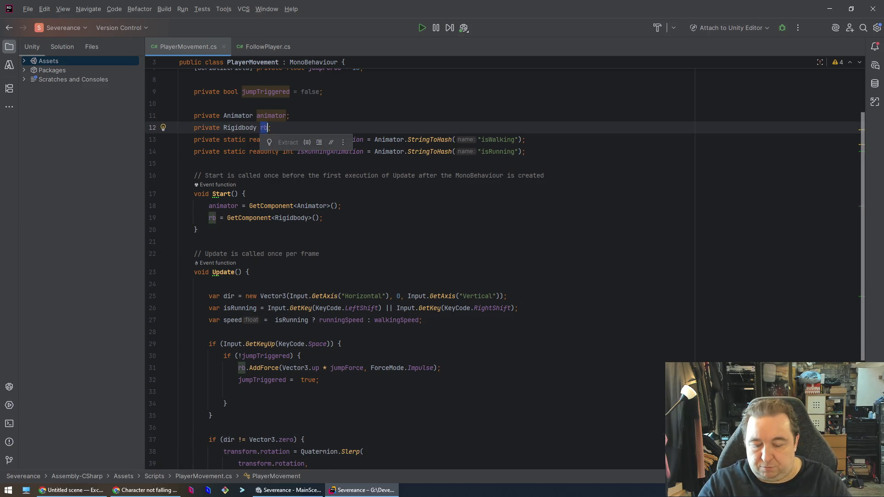
text(i)
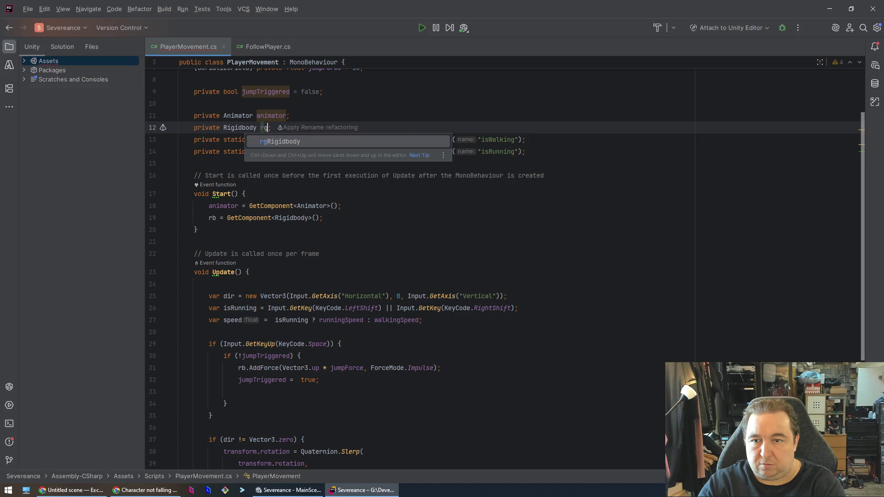
key(Escape)
text(gidBody)
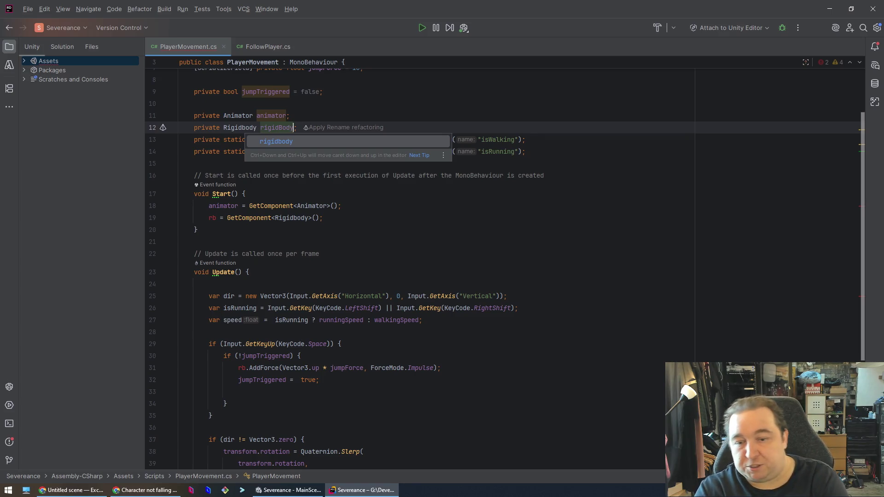
Step: Change rb to rigidBody in the Start assignment using autocompletion
key(Escape)
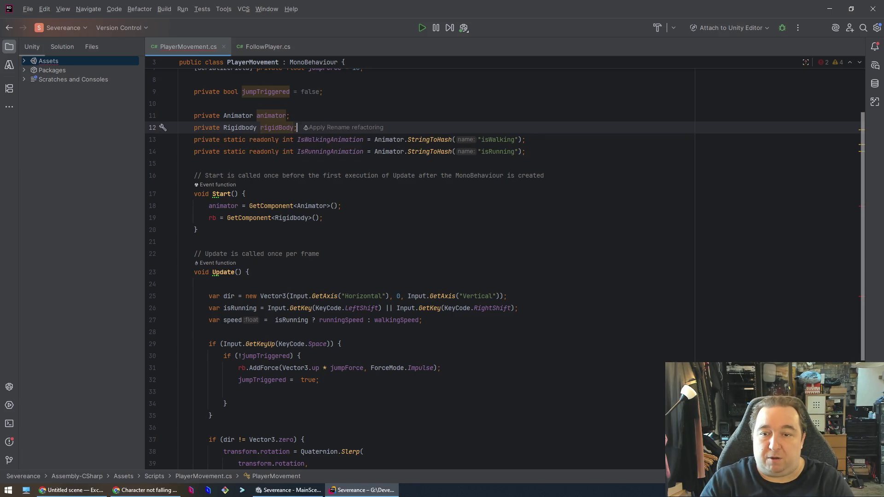
key(Down)
key(Down)
key(Down)
key(Home)
text(r)
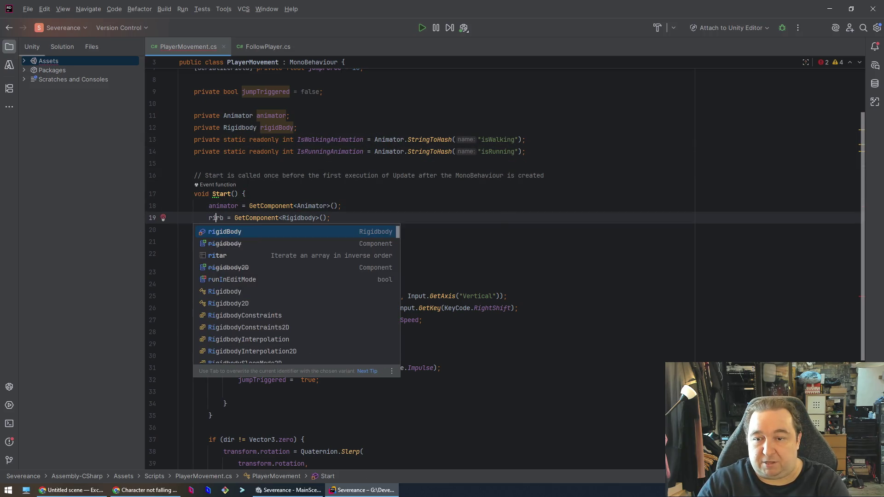
key(Tab)
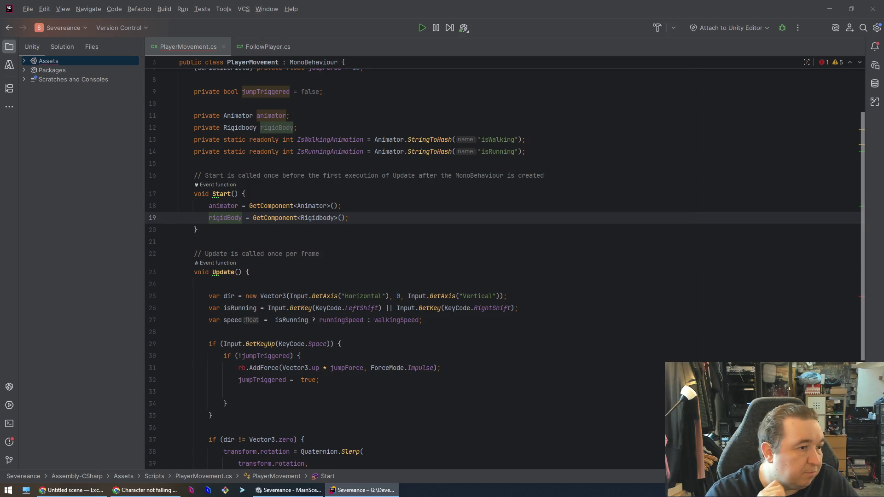
mouse_move(883, 251)
mouse_down()
mouse_move(795, 251)
mouse_move(451, 173)
mouse_up()
Step: Watch the Google One video full screen from 0:18, then close that window
double_click(449, 170)
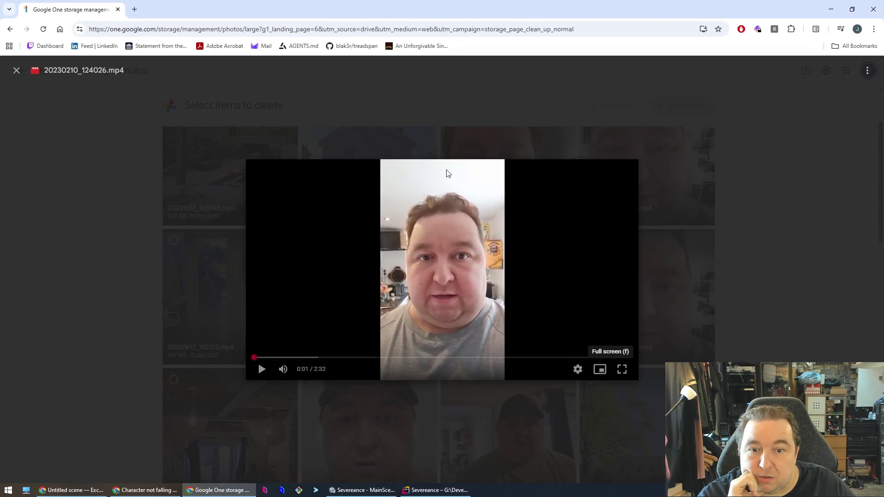
click(622, 370)
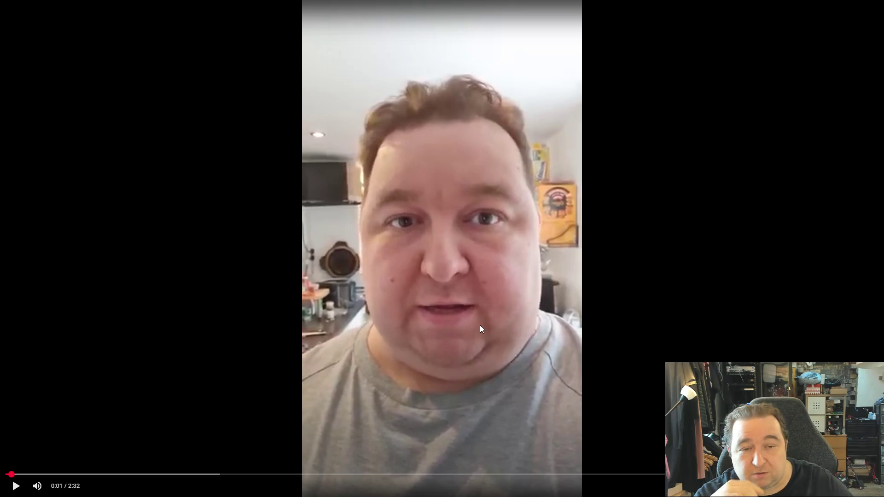
click(113, 474)
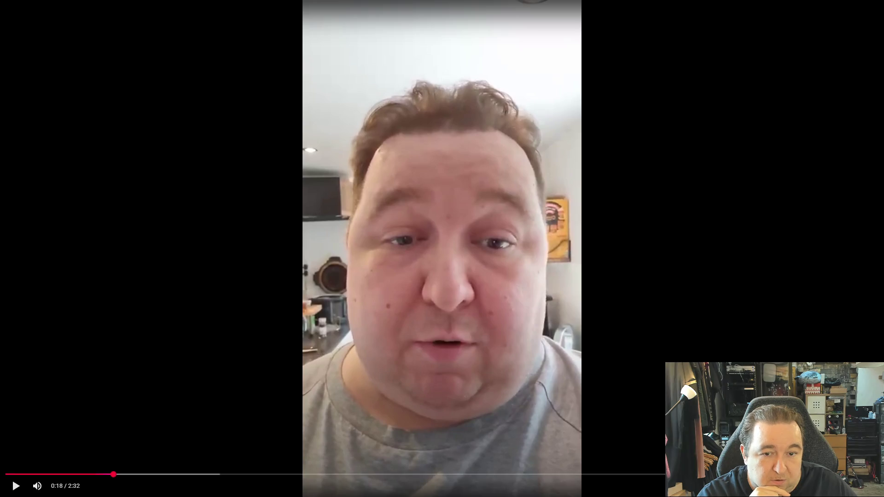
key(Escape)
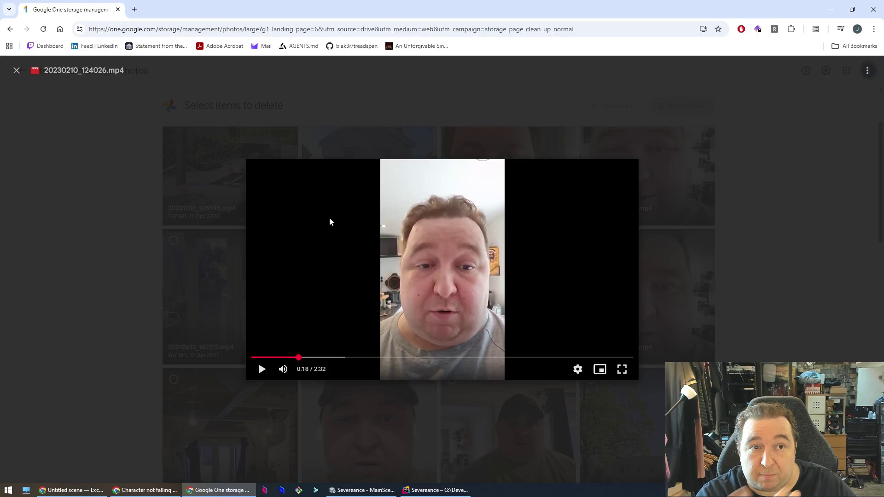
middle_click(52, 11)
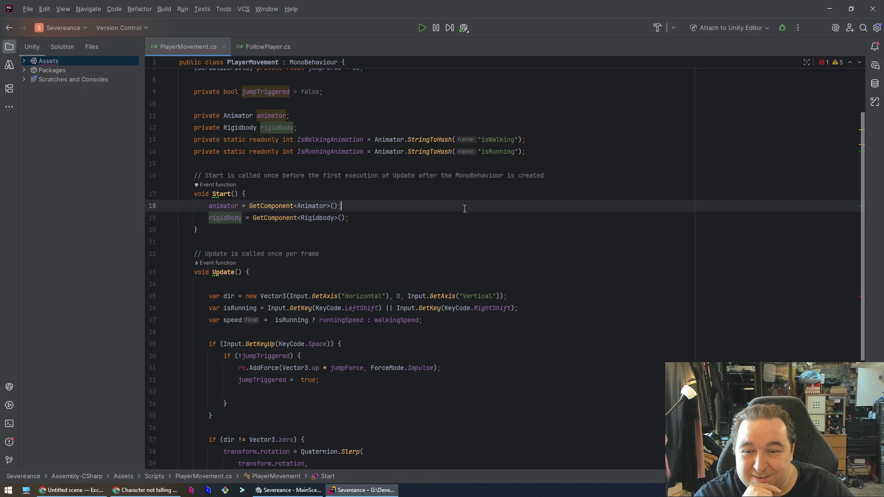
Step: Replace rb with rigidBody in the jump's AddForce call
click(343, 344)
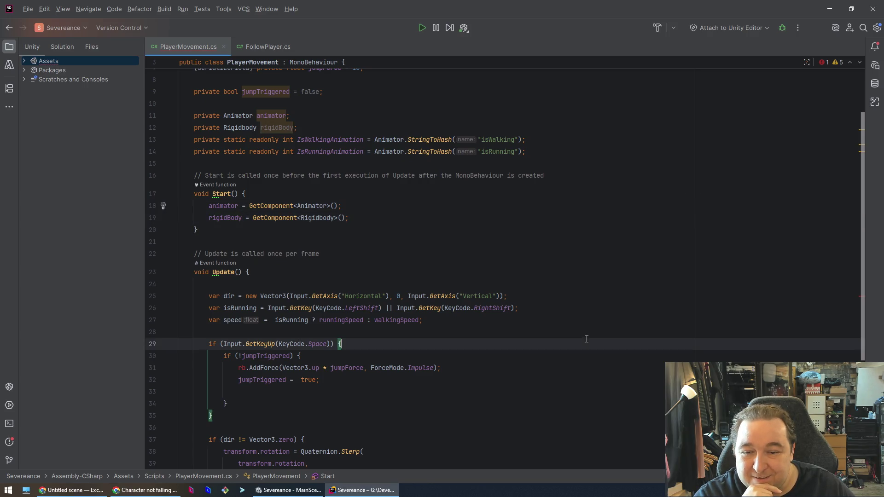
double_click(218, 218)
key(ctrl+c)
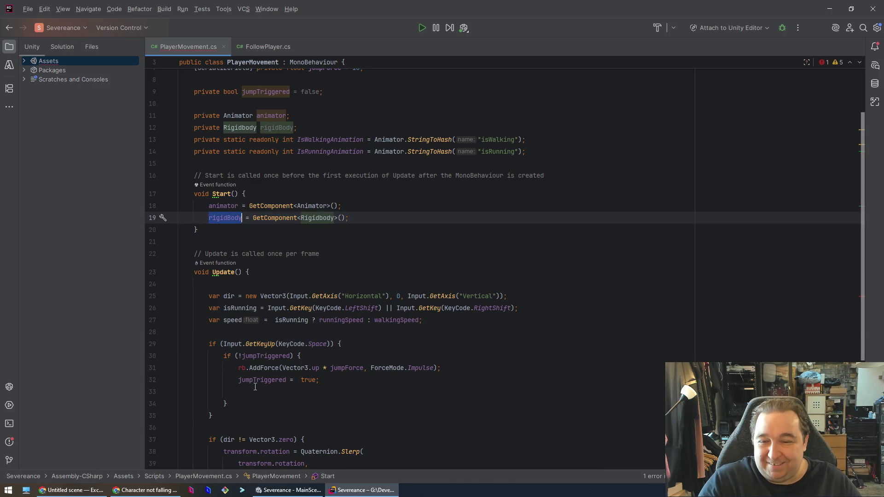
double_click(241, 367)
key(ctrl+v)
Step: Reformat and save PlayerMovement.cs, then bring up the Claude chat
key(ctrl+alt+l)
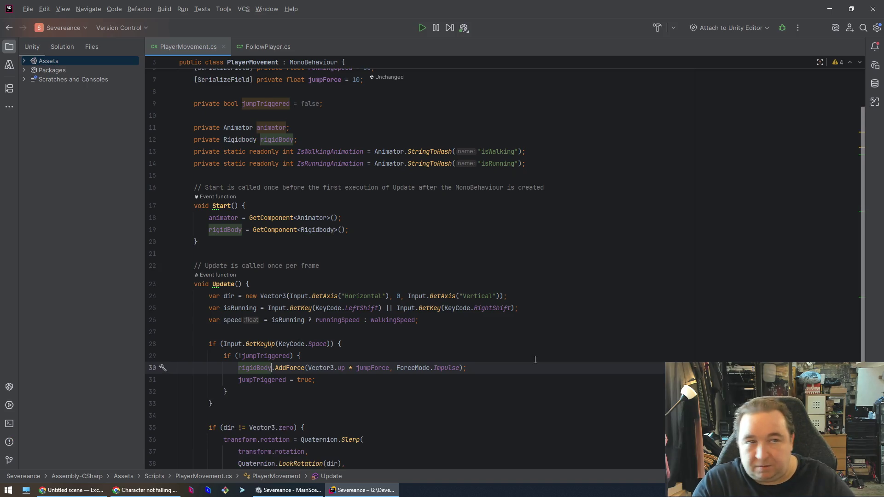
click(557, 365)
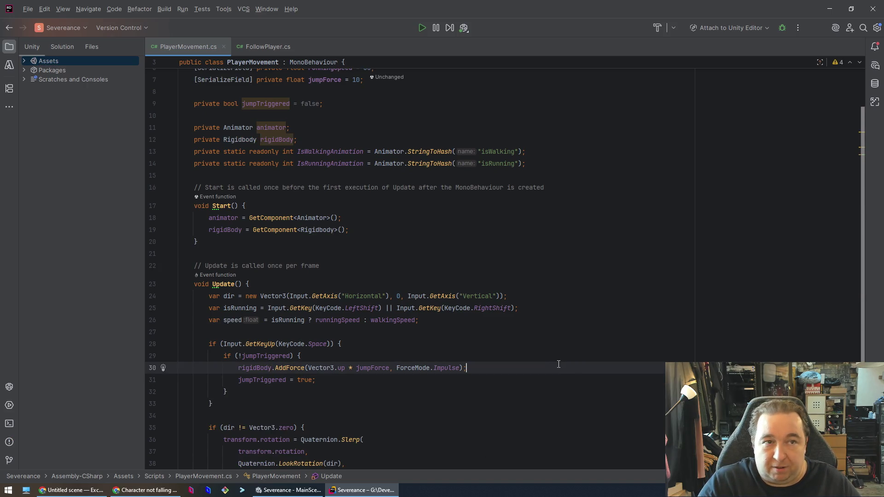
key(ctrl+s)
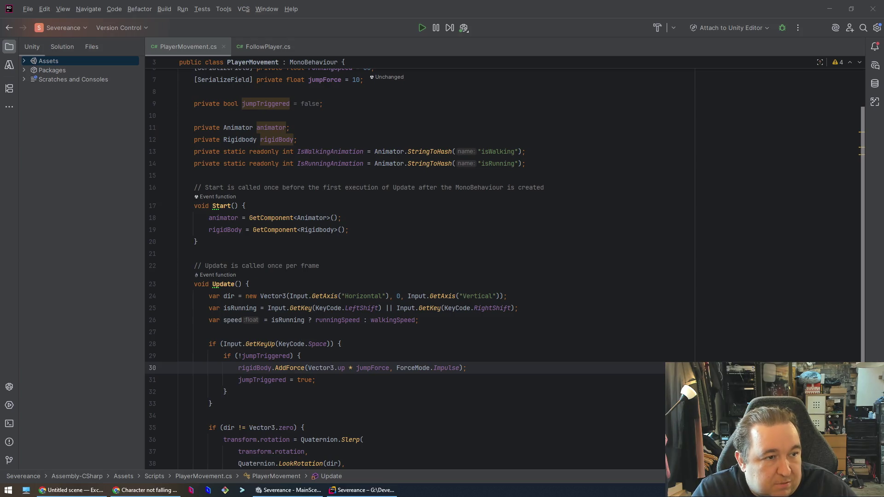
click(485, 394)
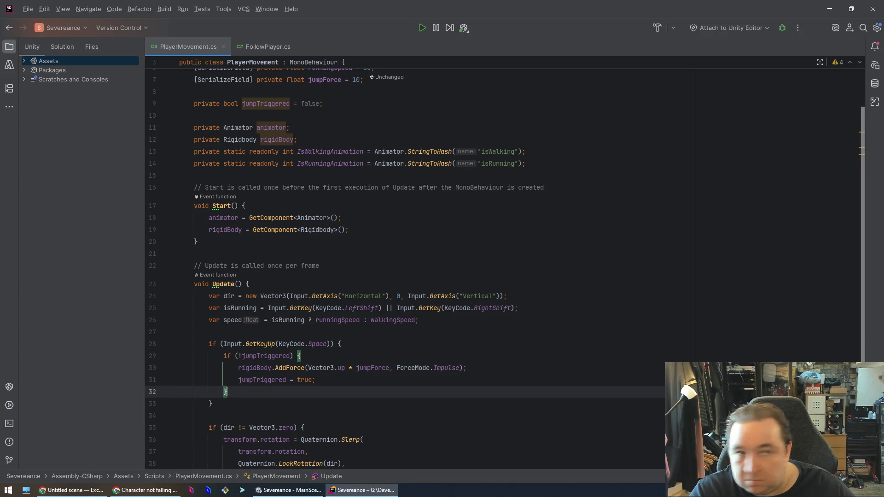
click(528, 367)
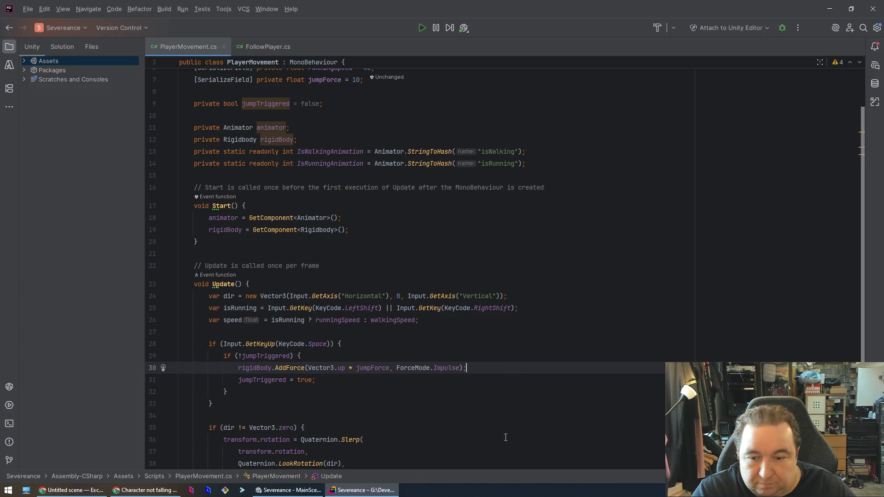
click(145, 490)
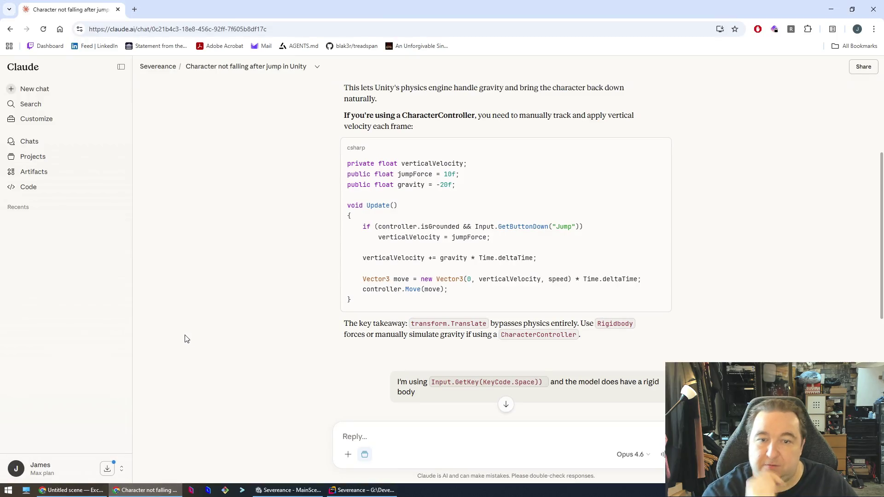
Step: Copy the Physics.Raycast isGrounded line from Claude's infinite-jump reply
scroll(389, 303, up, 4)
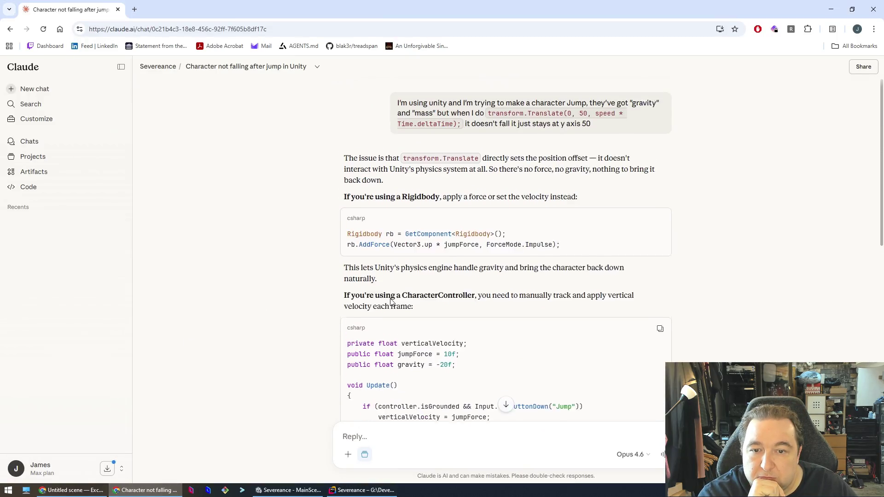
scroll(391, 302, down, 10)
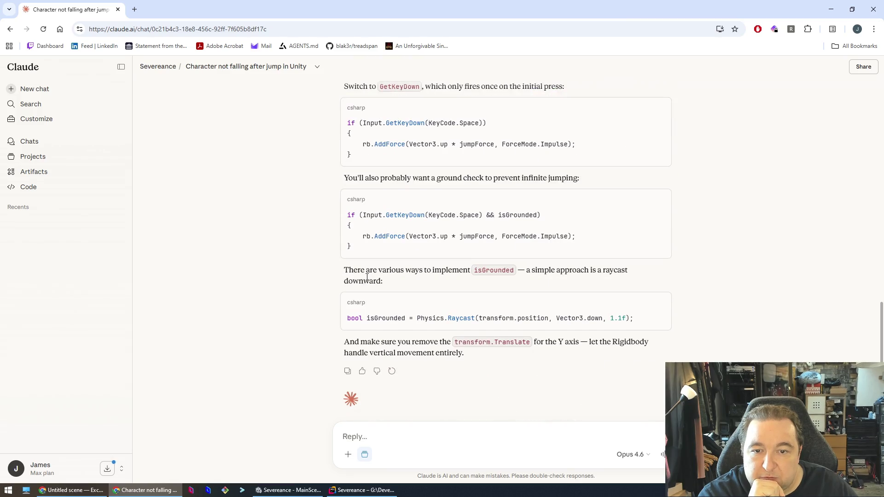
scroll(399, 251, up, 2)
scroll(395, 275, down, 2)
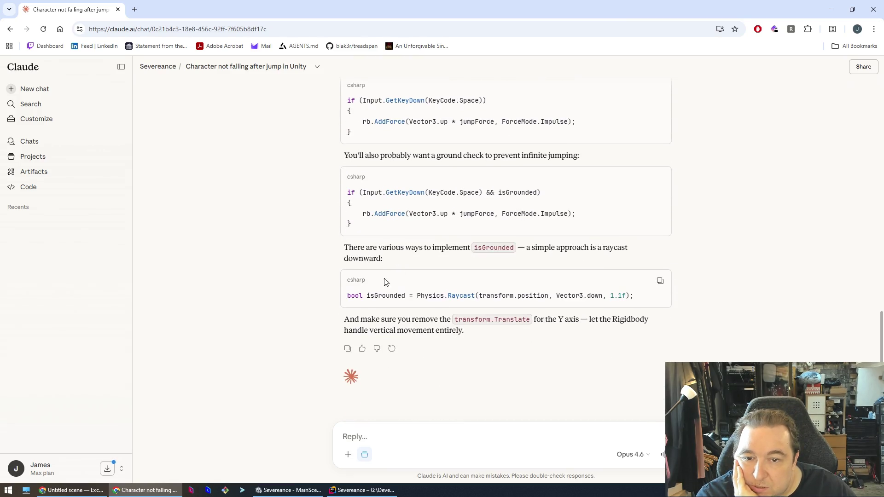
scroll(369, 267, up, 3)
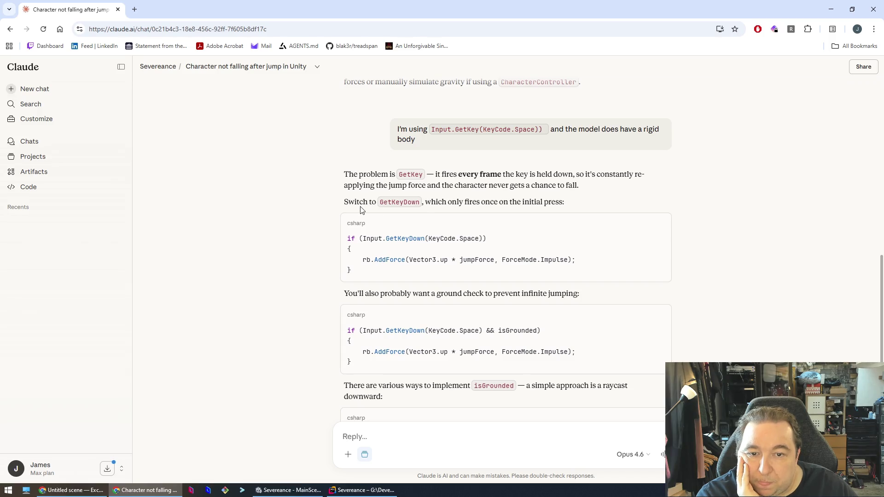
scroll(362, 207, down, 3)
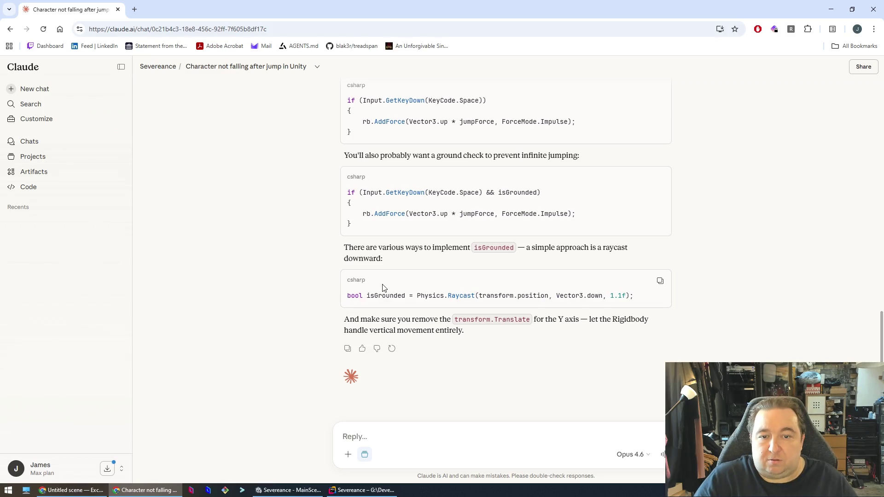
key(alt+Tab)
key(alt+Tab)
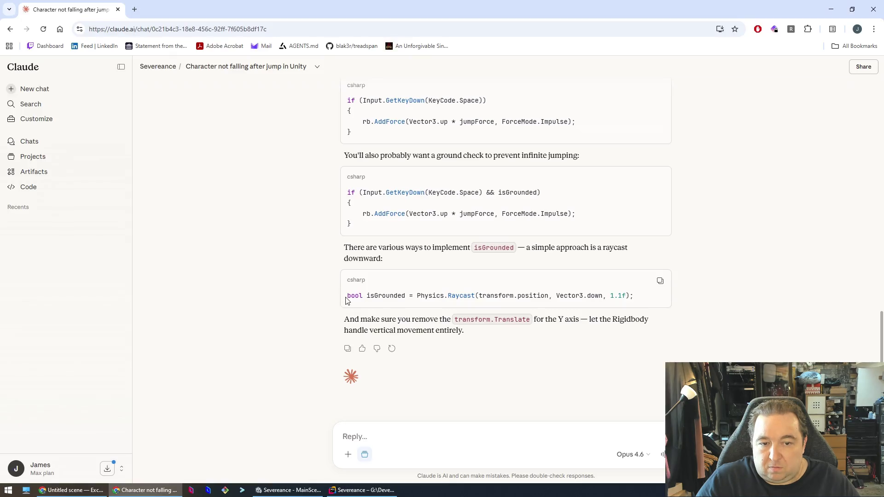
drag(347, 297, 637, 293)
key(ctrl+c)
key(alt+Tab)
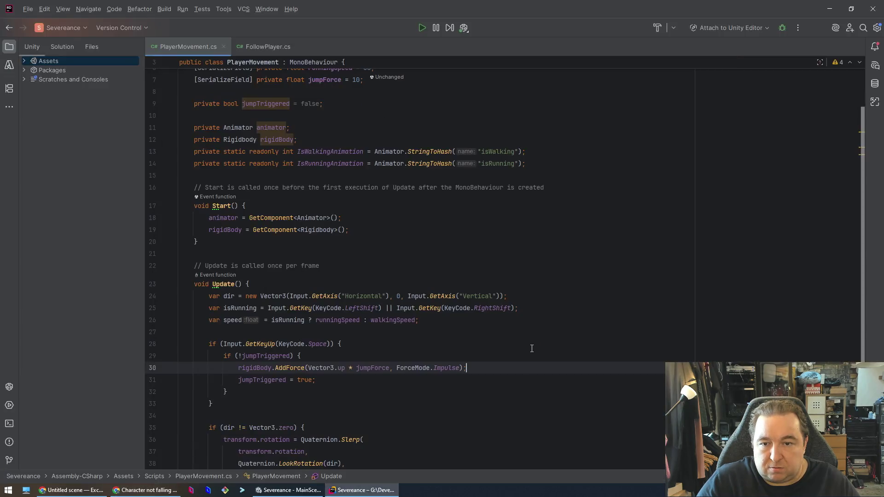
Step: Paste the isGrounded raycast line at the top of the Space-key jump block
key(Up)
key(Up)
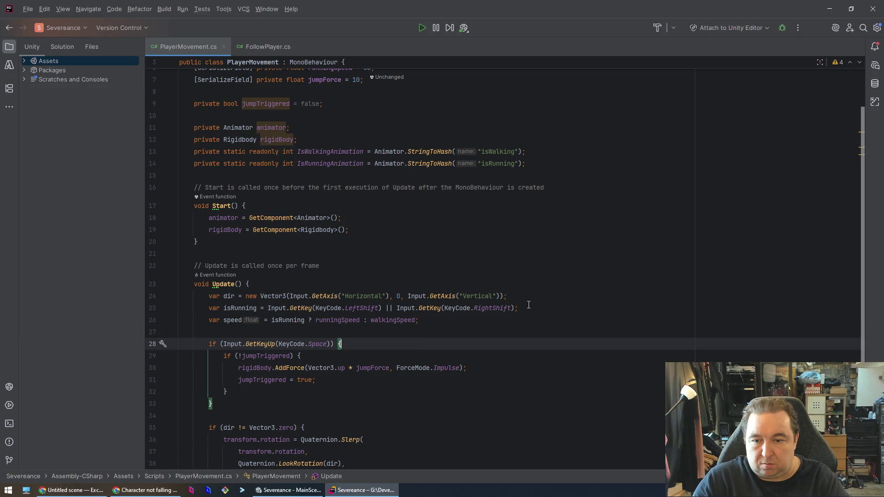
key(Return)
key(ctrl+v)
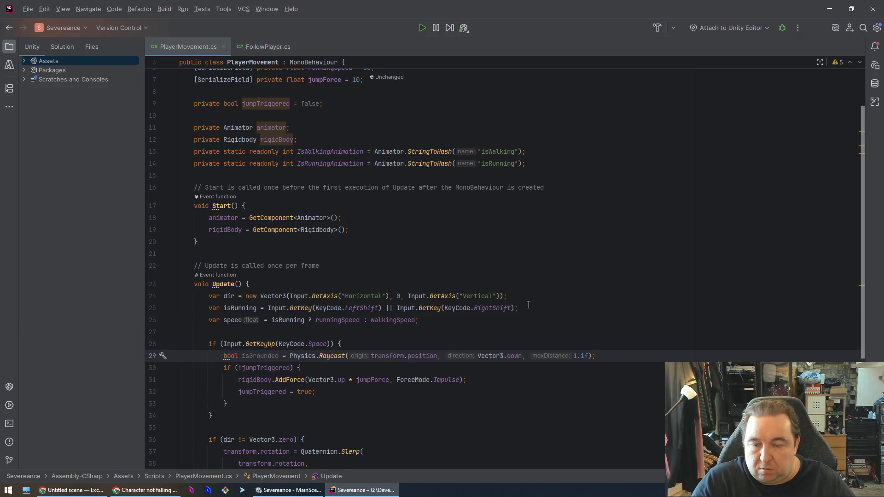
Step: Remove the jumpTriggered check and assignment, leaving AddForce under the raycast
key(Down)
key(shift+Home)
key(BackSpace)
key(Down)
key(Down)
key(shift+End)
key(BackSpace)
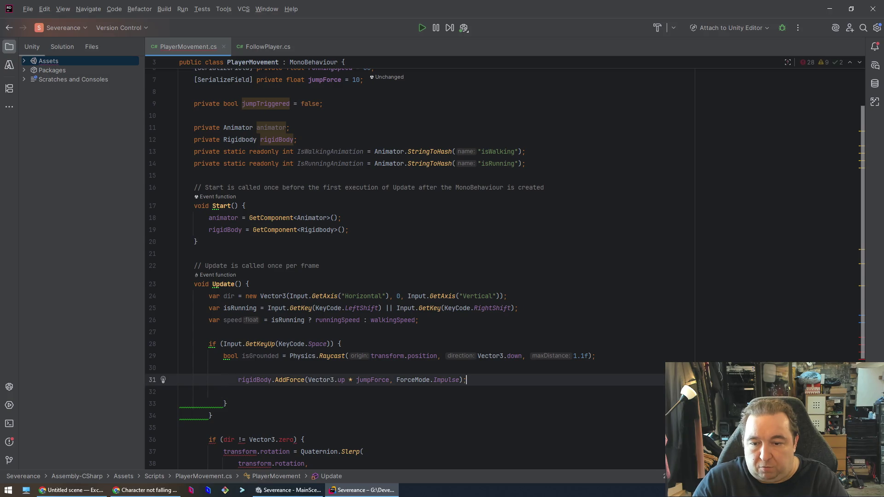
key(Up)
key(ctrl+y)
key(shift+Tab)
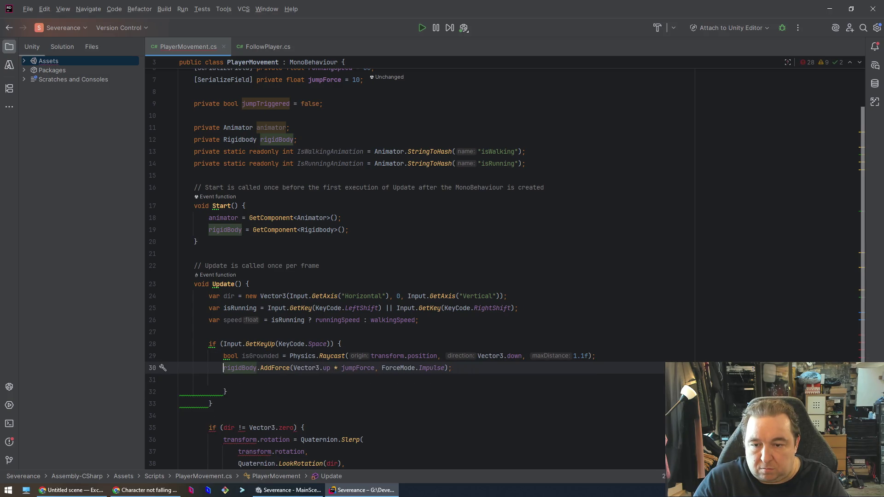
key(End)
key(shift+Down)
key(shift+Down)
key(BackSpace)
Step: Delete the unused jumpTriggered field declaration
key(Up)
key(Up)
key(Up)
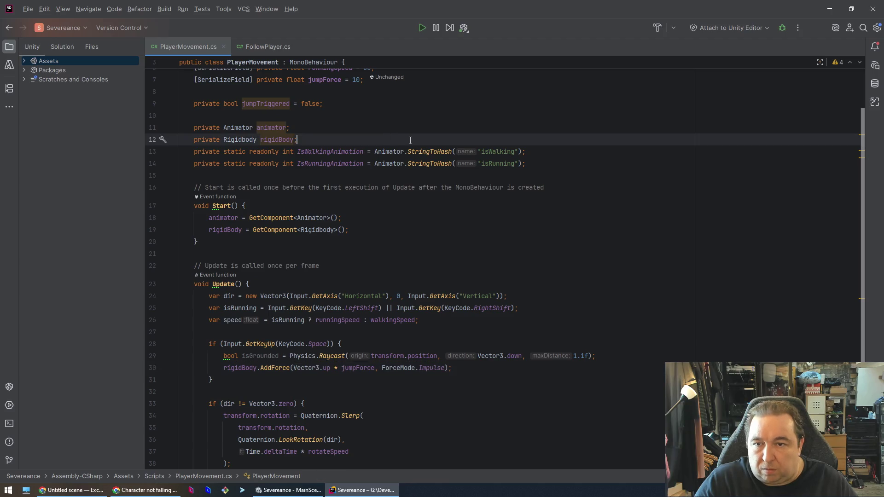
key(Home)
key(shift+Down)
key(shift+Down)
key(BackSpace)
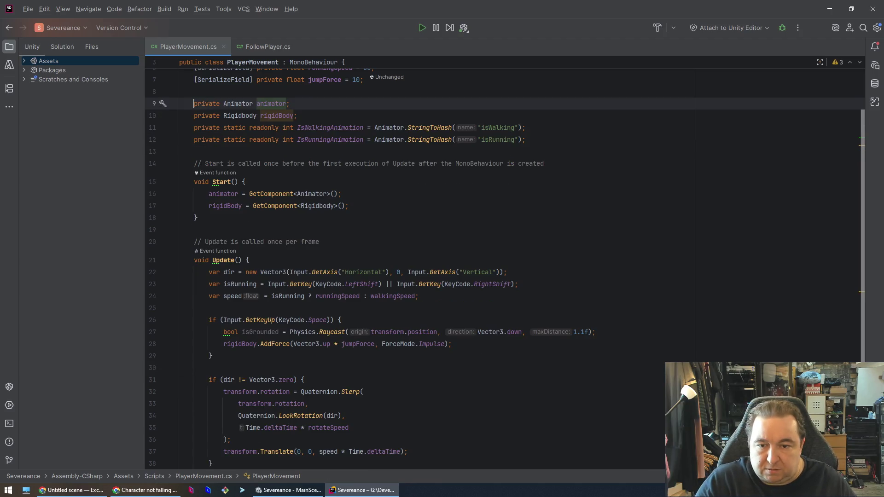
Step: Wrap the AddForce call in an if (!isGrounded) { } block
click(430, 416)
click(305, 344)
key(End)
key(Up)
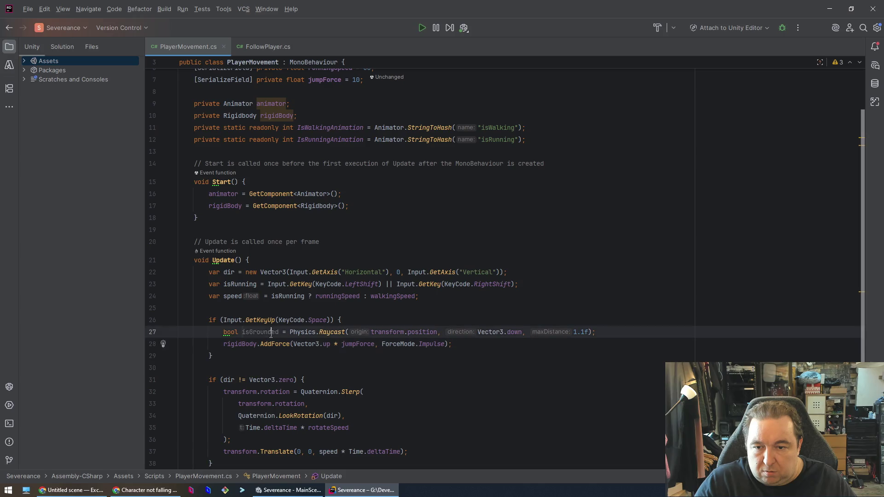
key(End)
key(Return)
text(if (!isGrounded) )
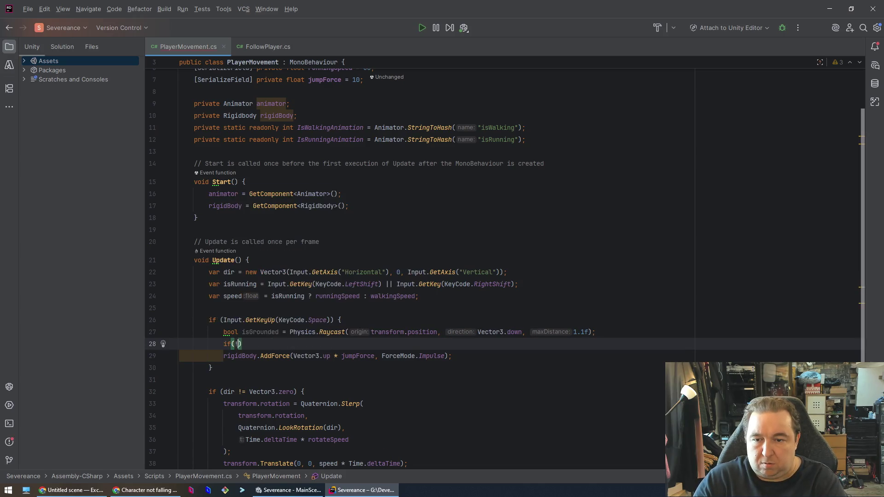
text({)
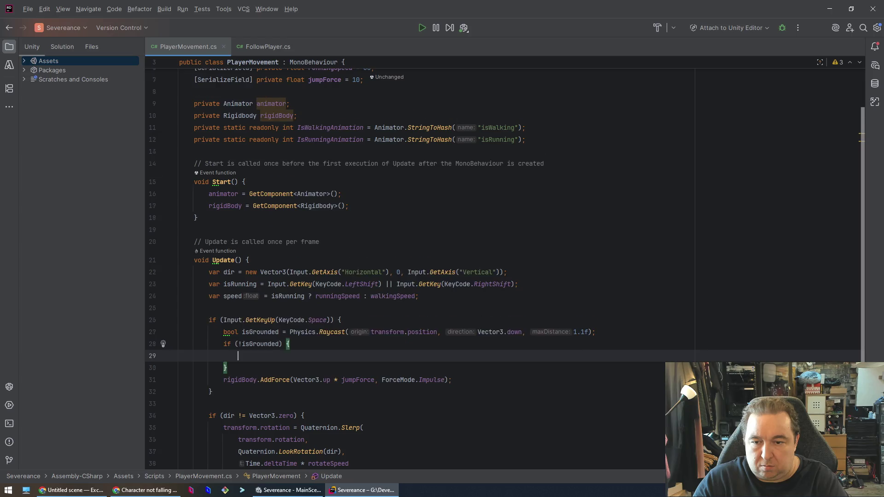
key(Return)
text(rigidBody.AddForce(Vector3.up * jumpForce, ForceMode.Impulse);)
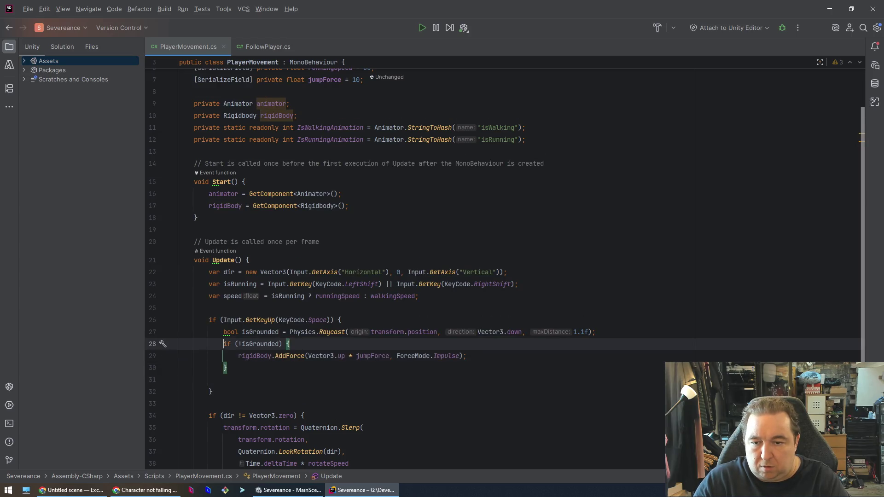
Step: Change the condition to if (isGrounded), remove the blank line, and save
click(239, 343)
key(BackSpace)
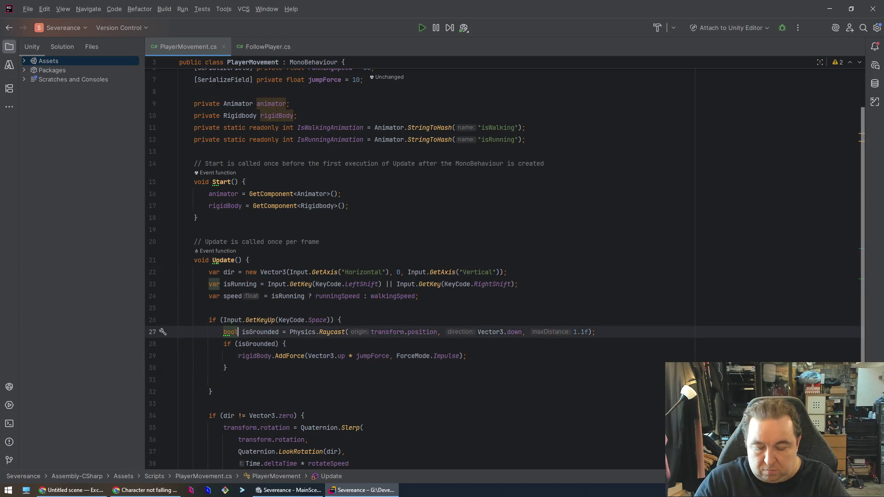
click(560, 367)
key(Delete)
key(ctrl+s)
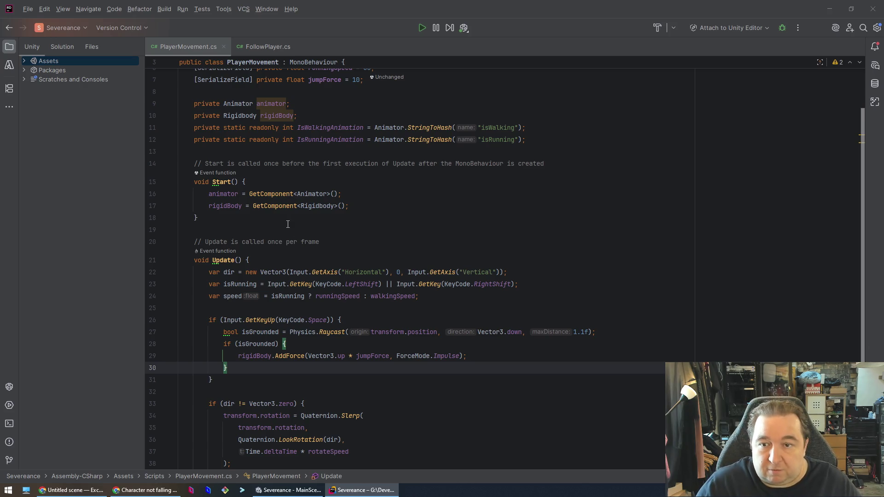
Step: Bring the Unity editor to the front
click(383, 218)
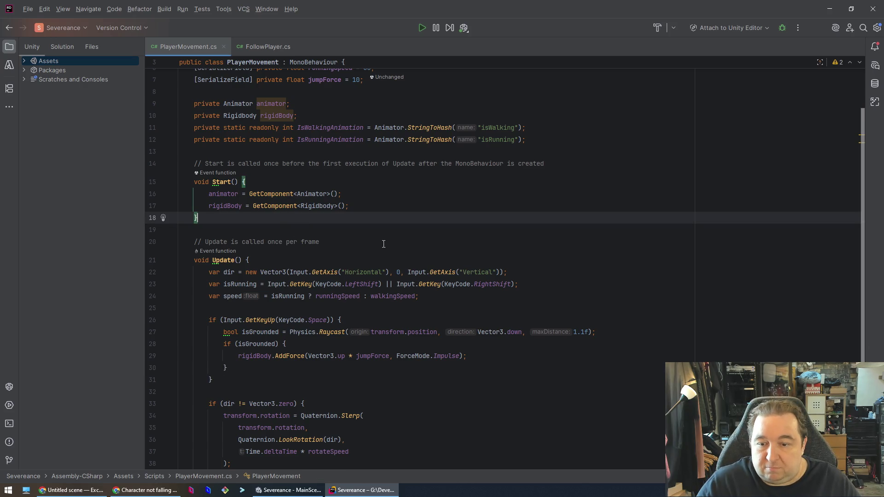
click(347, 379)
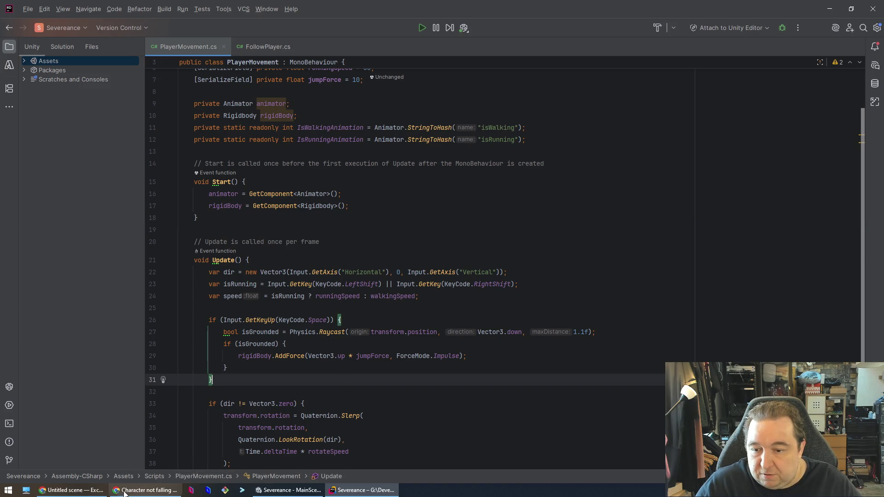
click(142, 490)
click(143, 490)
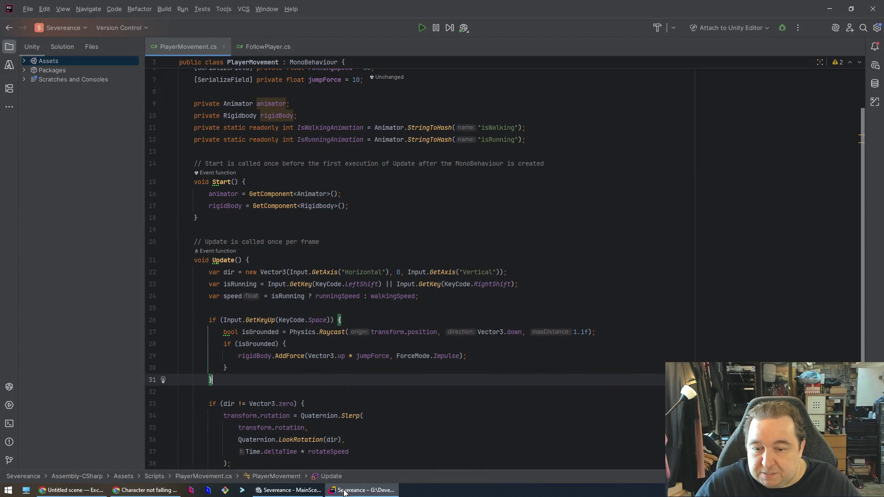
click(289, 491)
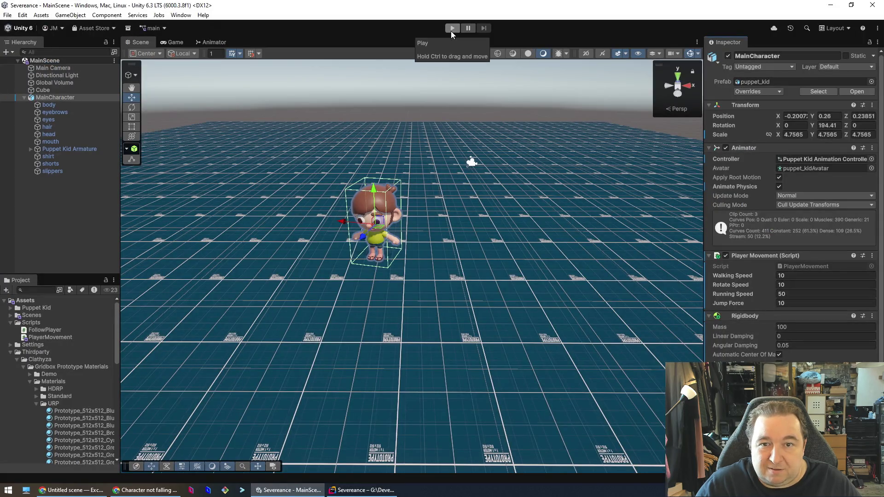
Step: Play-test the character walking forward with W, then stop and return to Rider
click(451, 31)
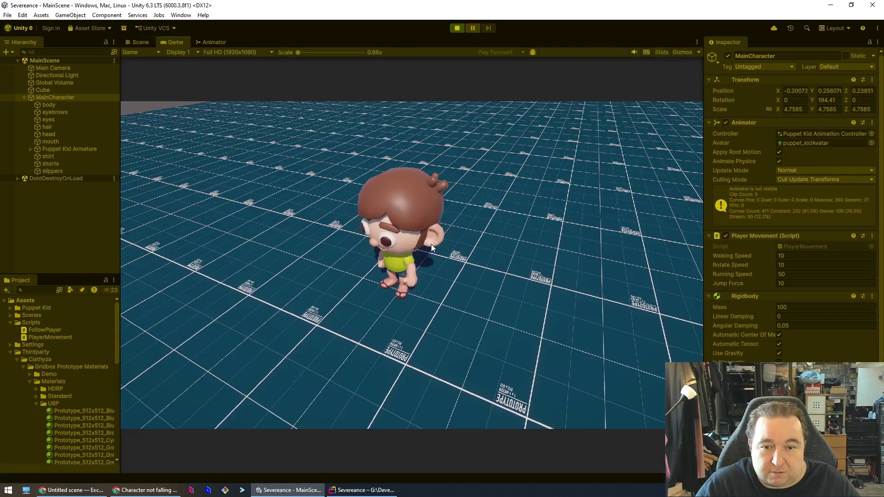
key(w)
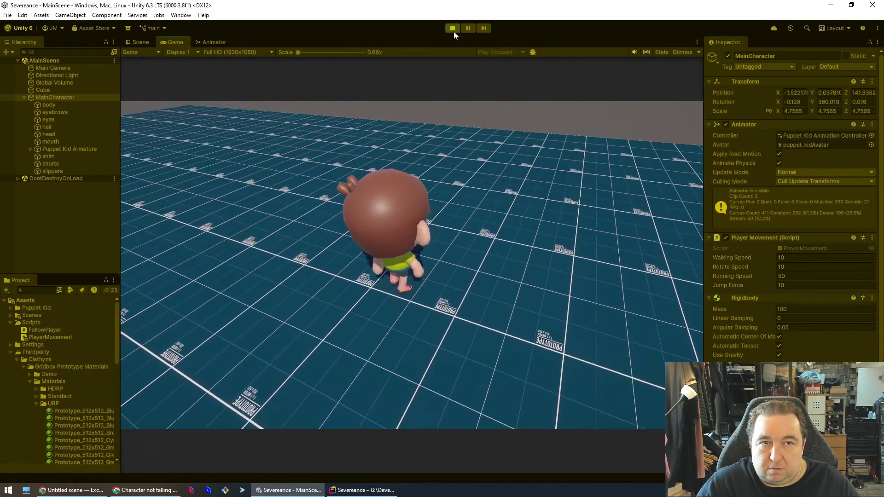
click(454, 30)
click(362, 490)
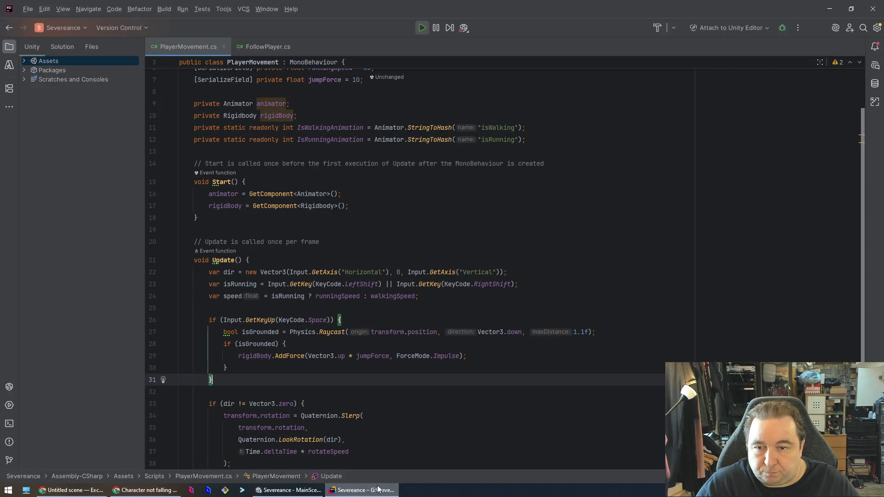
Step: Change the Space-key check on line 26 from GetKeyUp to GetKeyDown
click(392, 319)
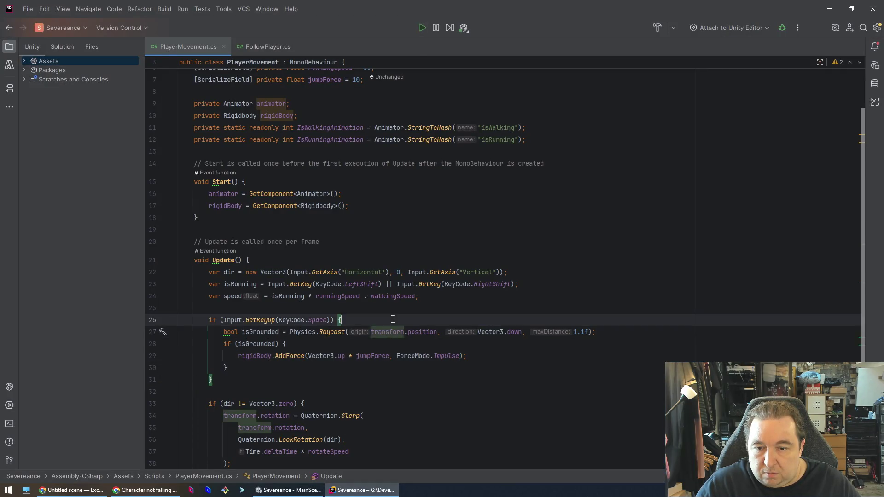
click(268, 320)
text(Down)
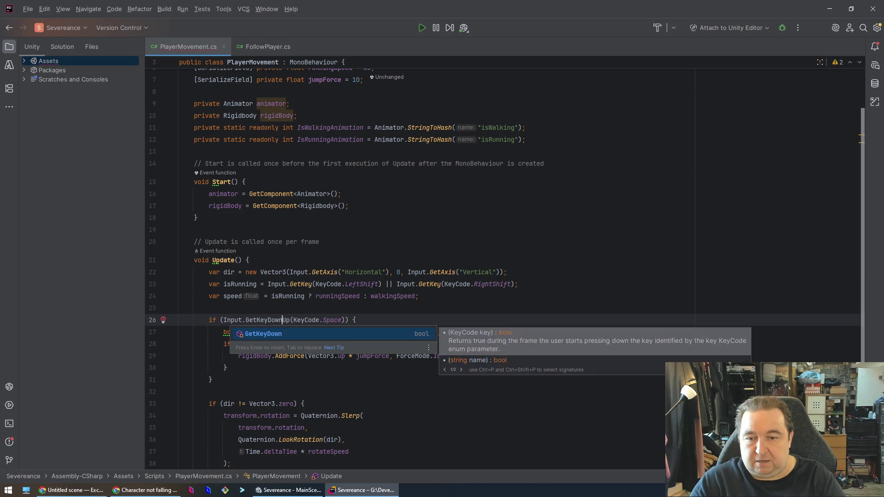
key(Tab)
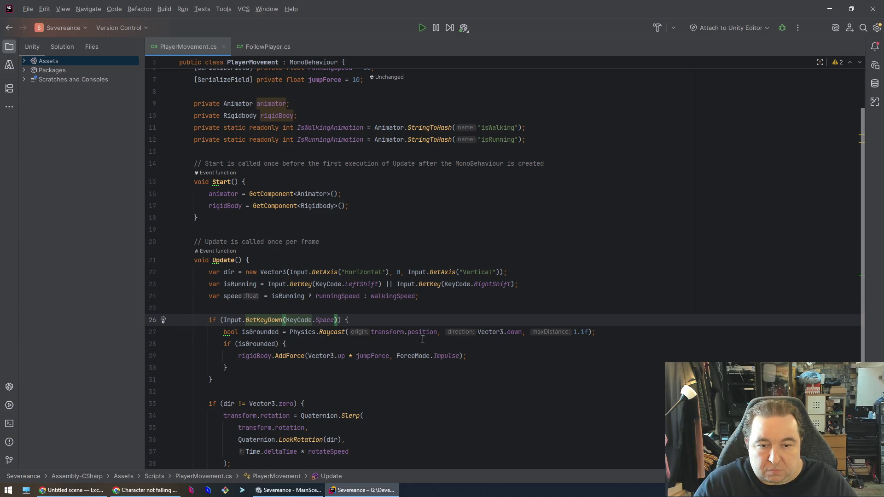
click(518, 332)
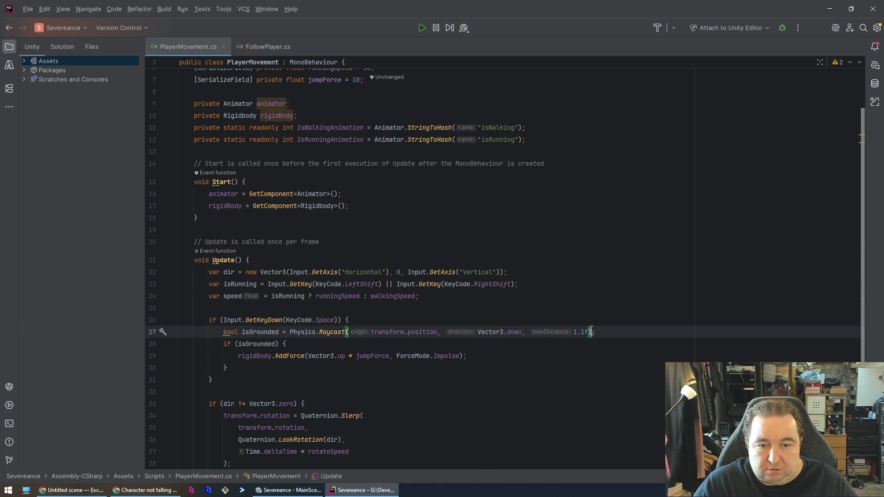
click(614, 330)
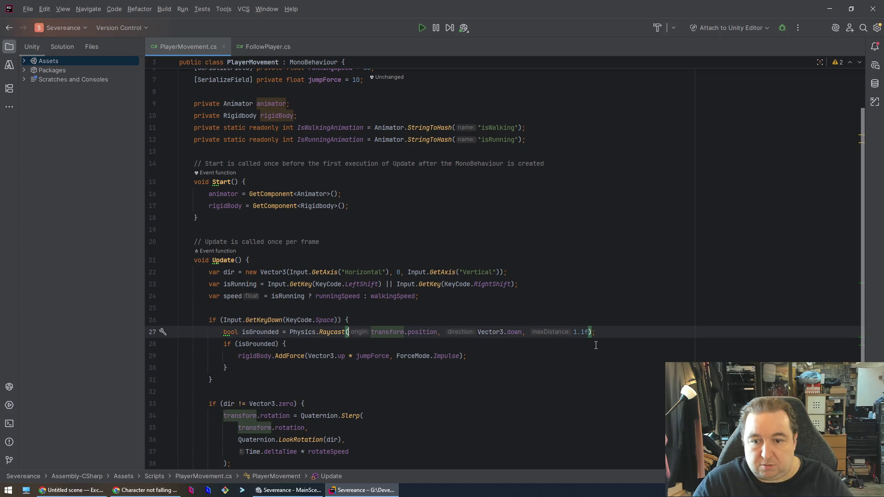
key(ctrl+alt+Left)
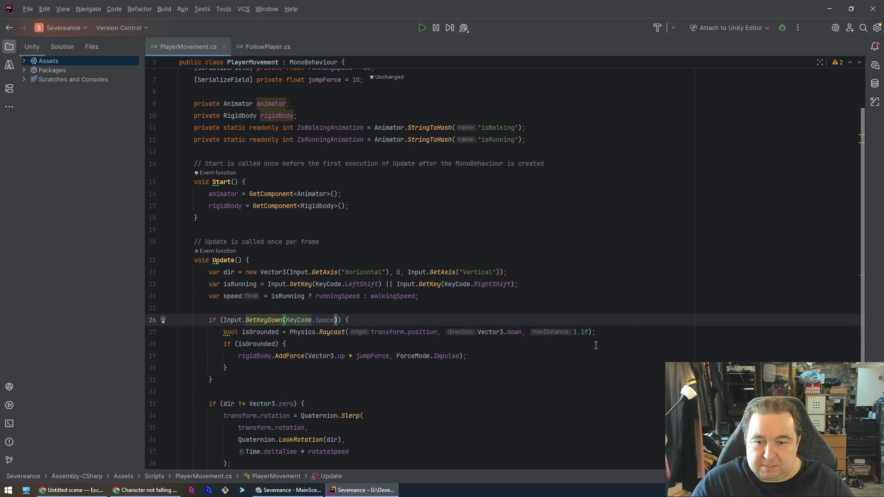
Step: Add a breakpoint on the if (isGrounded) line and start Unity's play mode
click(620, 332)
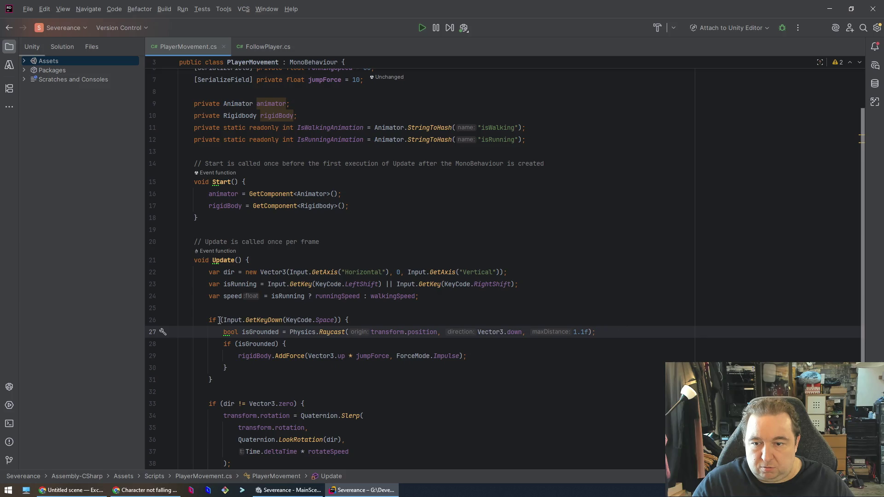
drag(223, 332, 595, 332)
click(596, 332)
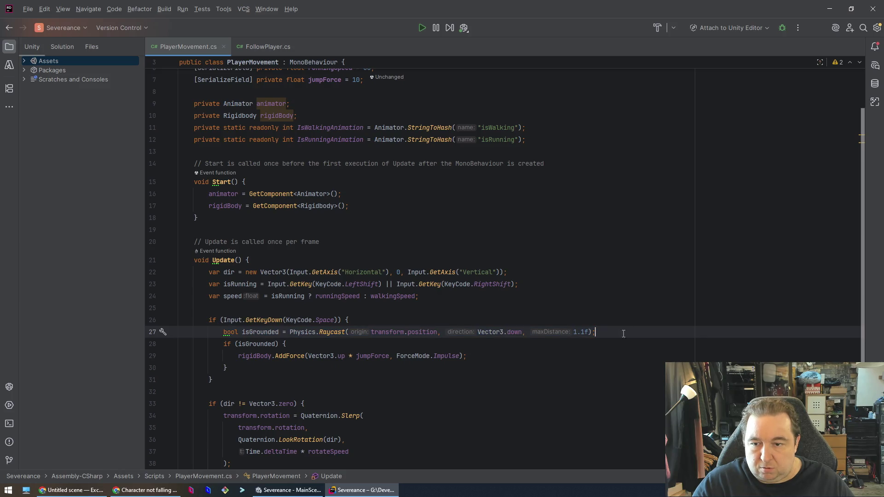
click(153, 344)
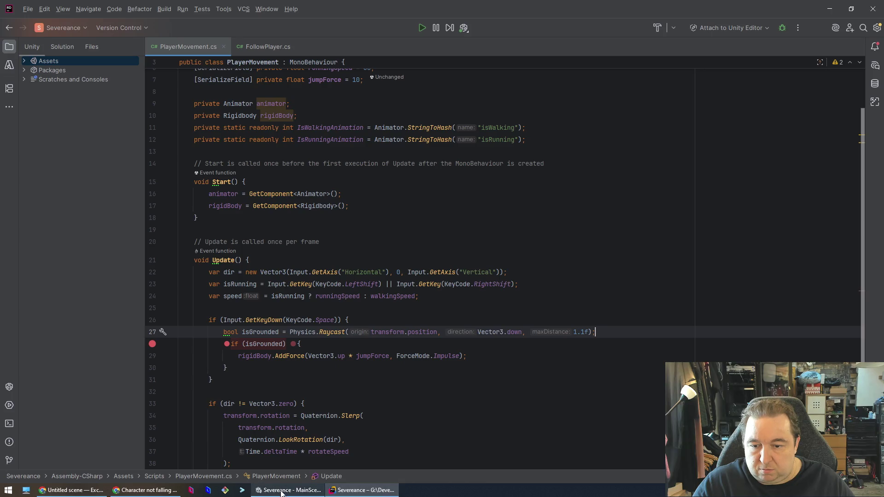
click(288, 490)
click(454, 29)
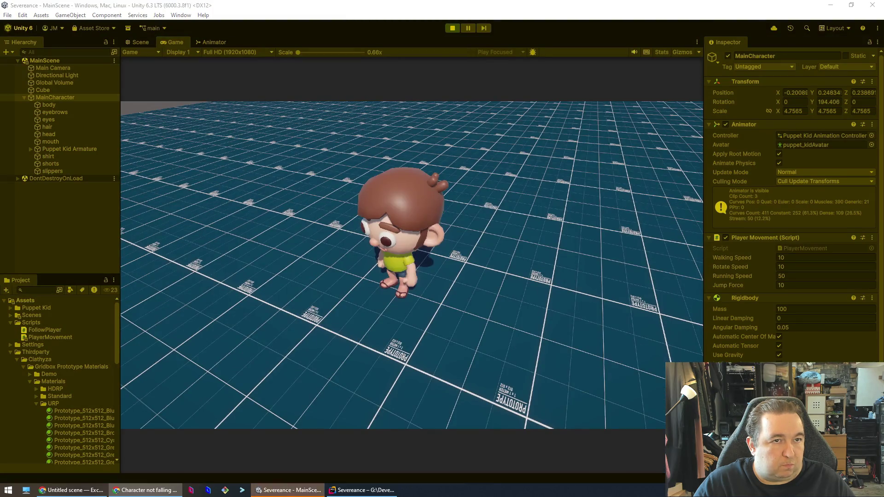
Step: Play-test running forward with W and Shift+W, checking Rider for a breakpoint hit, then stop
key(w)
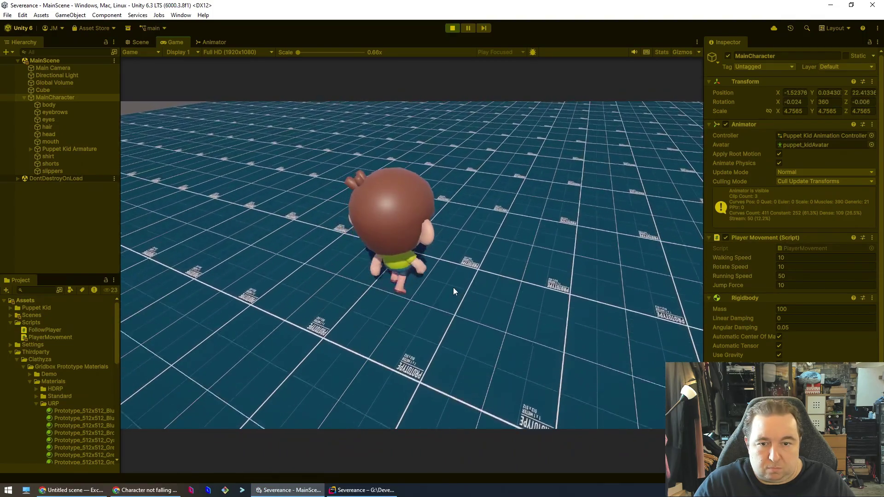
key(shift+w)
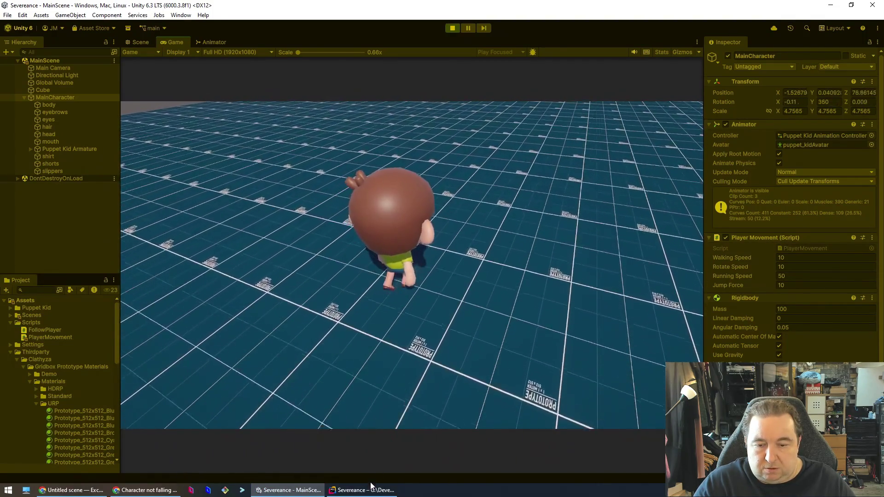
click(371, 491)
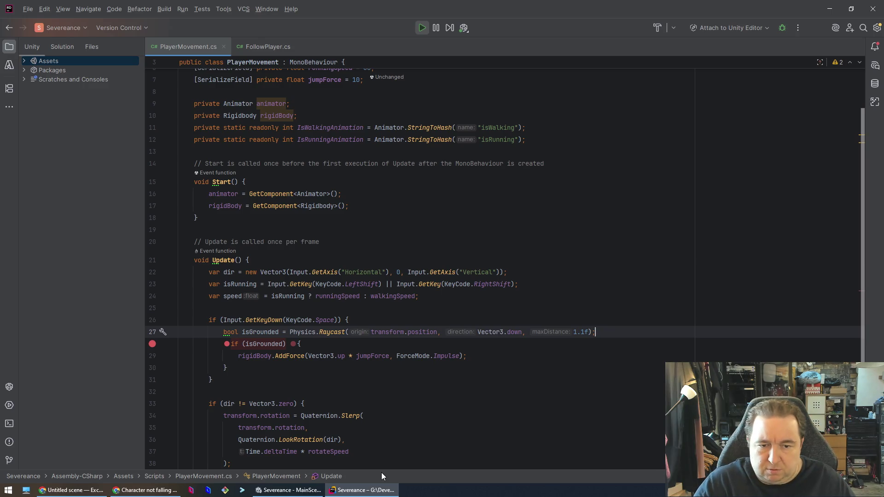
key(alt+Tab)
key(w)
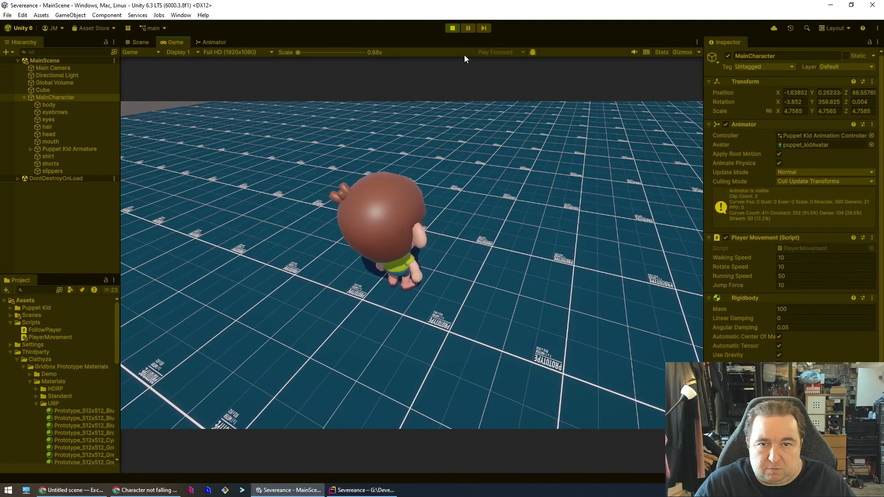
click(454, 30)
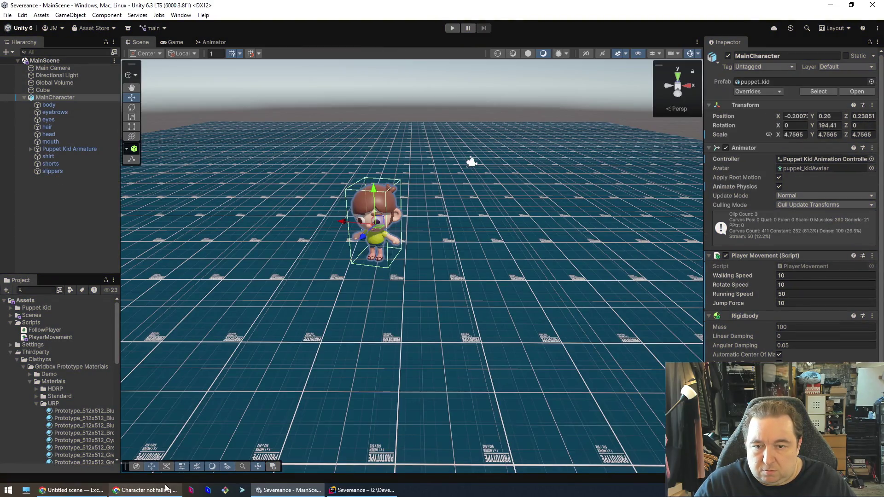
Step: Run a second play-mode test moving the character forward with W, then stop
click(361, 490)
click(412, 380)
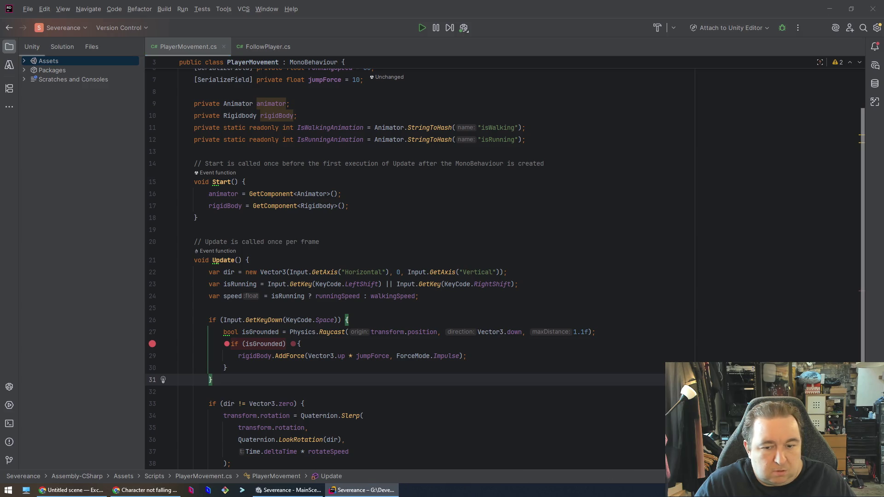
click(287, 490)
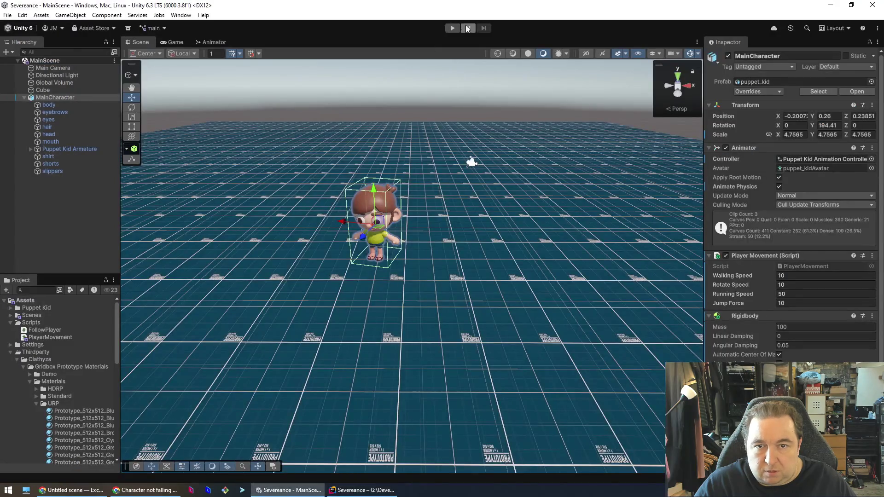
click(453, 28)
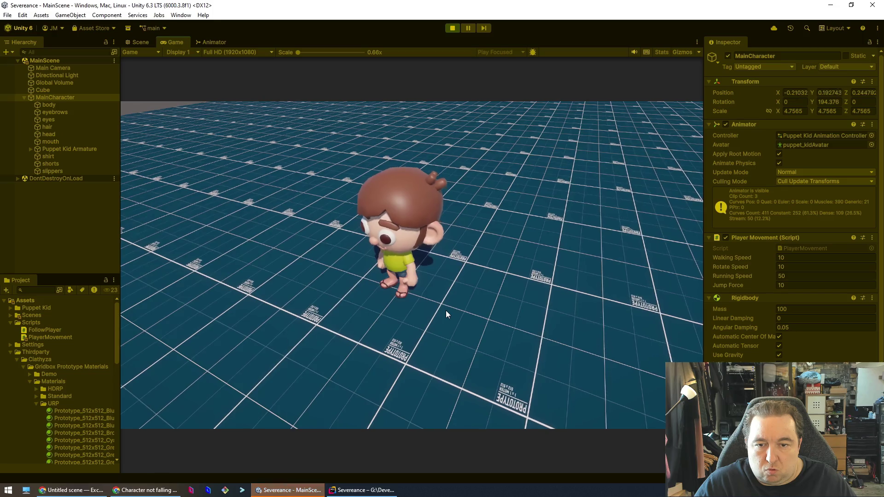
key(w)
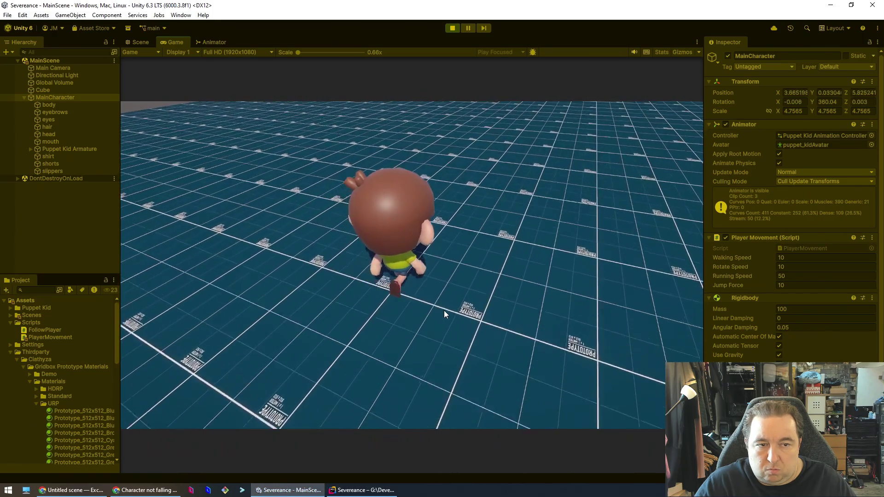
key(w)
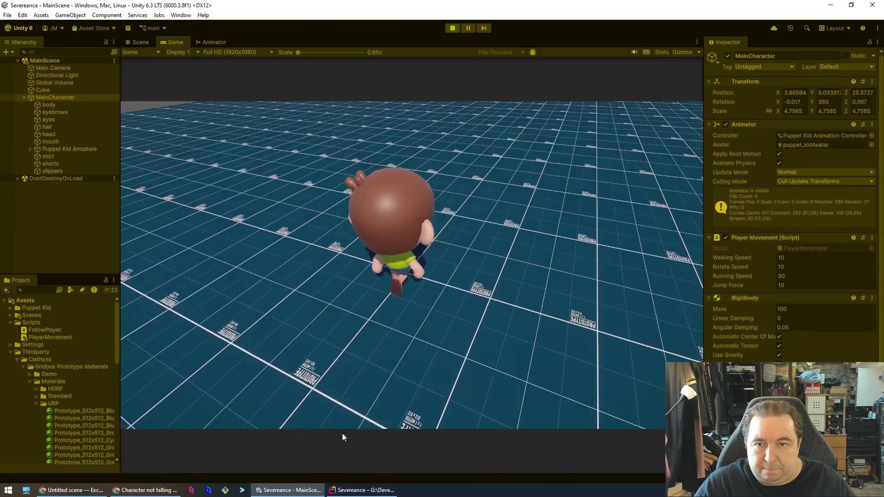
click(452, 28)
Step: Select the Space-key jump block (lines 26–31) and move to Claude's reply box
click(364, 490)
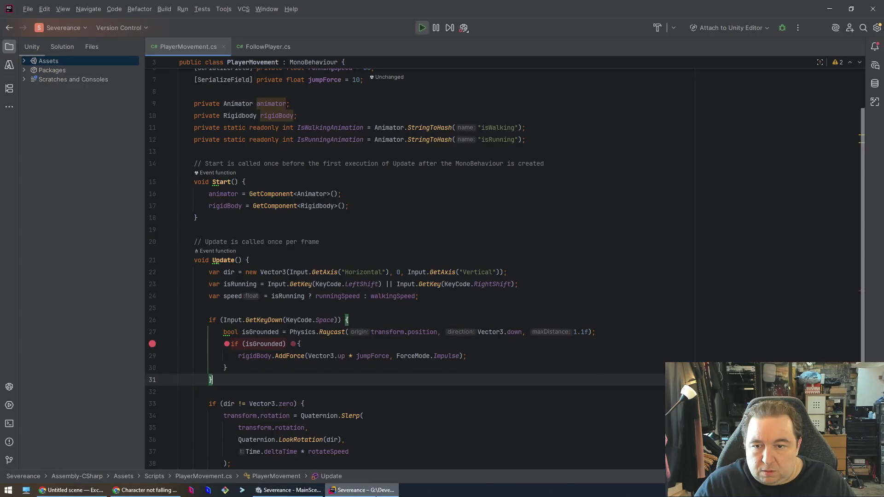
scroll(217, 218, down, 3)
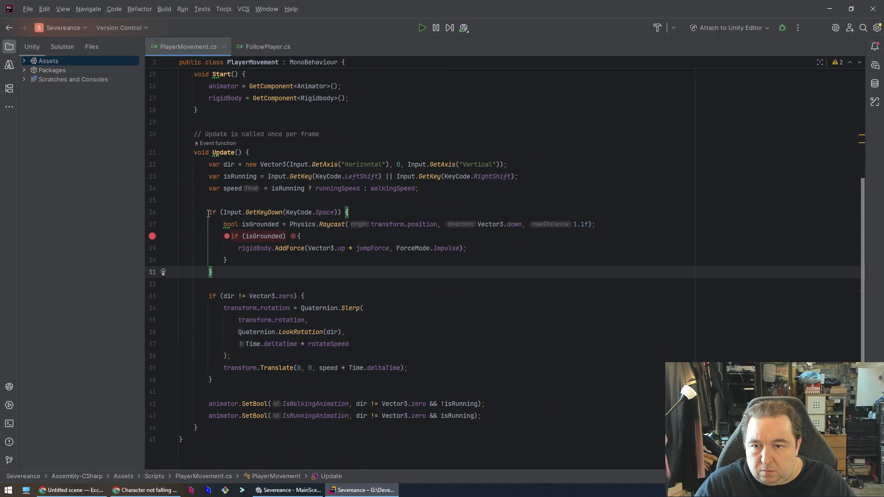
drag(208, 213, 213, 272)
key(ctrl+c)
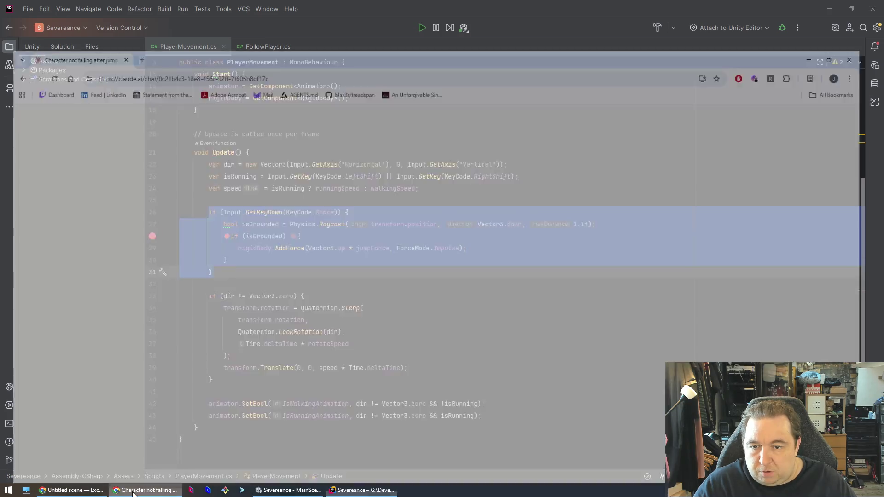
click(145, 490)
click(442, 433)
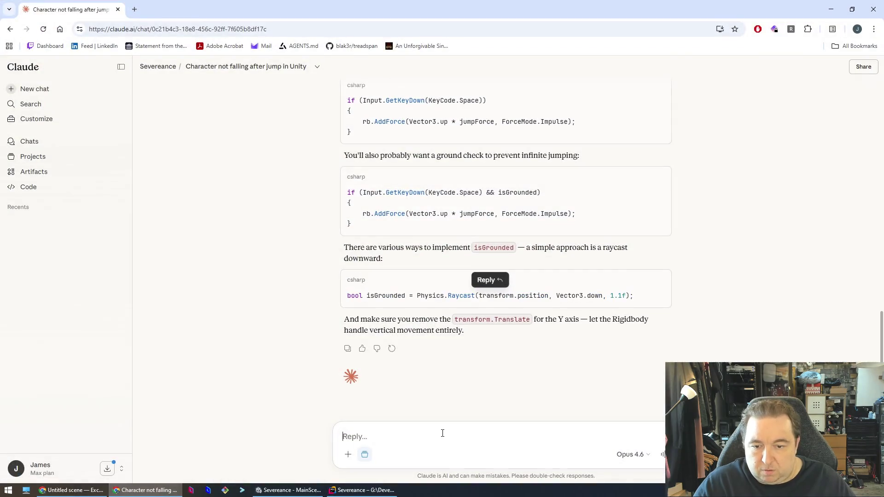
Step: Ask Claude why the jump isn't triggering, pasting the jump block in a ``` code block
text(Why isn't this triggering?)
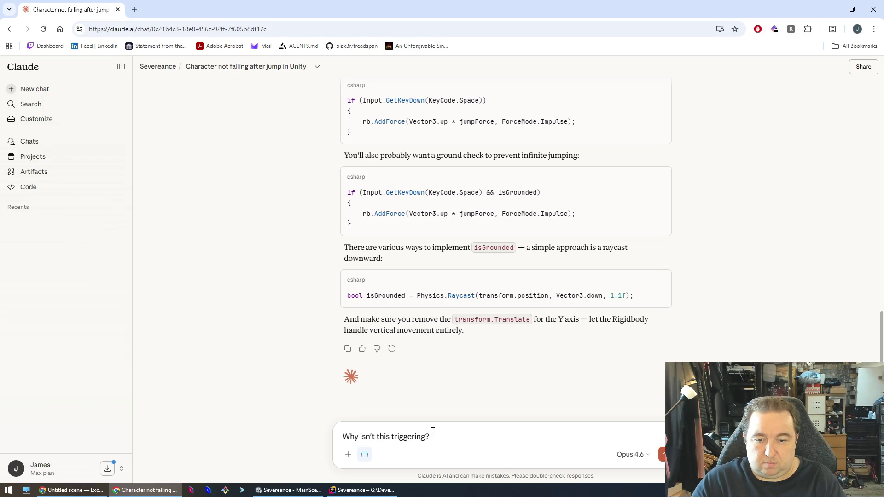
key(shift+Return)
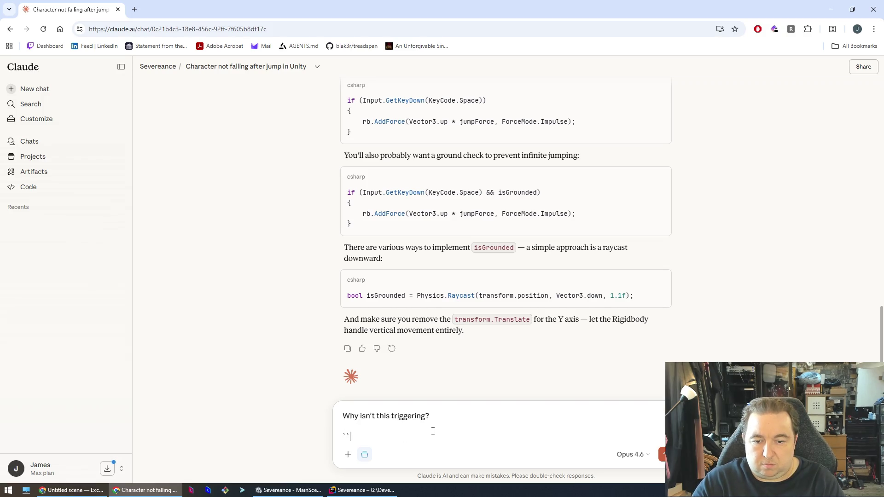
text(```)
key(ctrl+v)
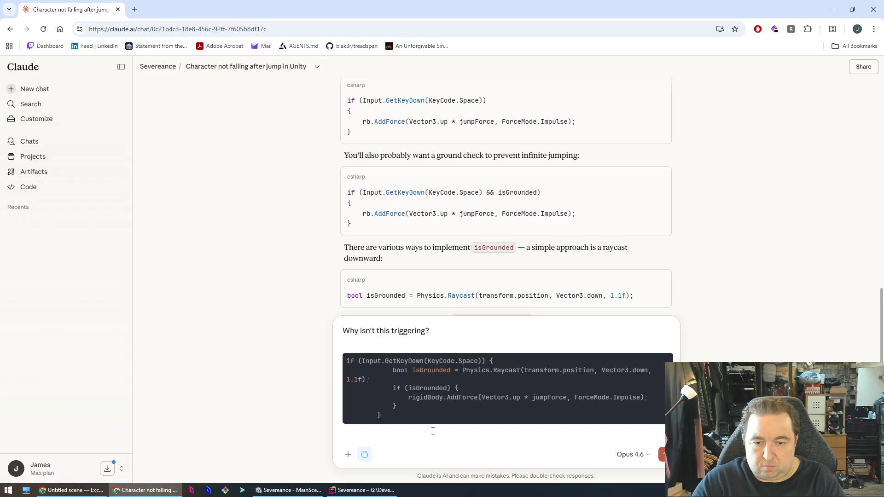
key(Return)
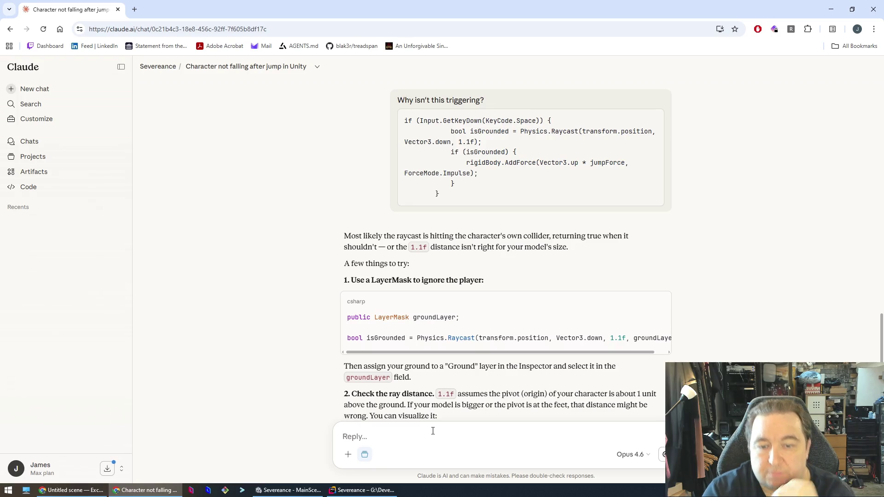
text(It's not even getting inside the first if statement when i hit s)
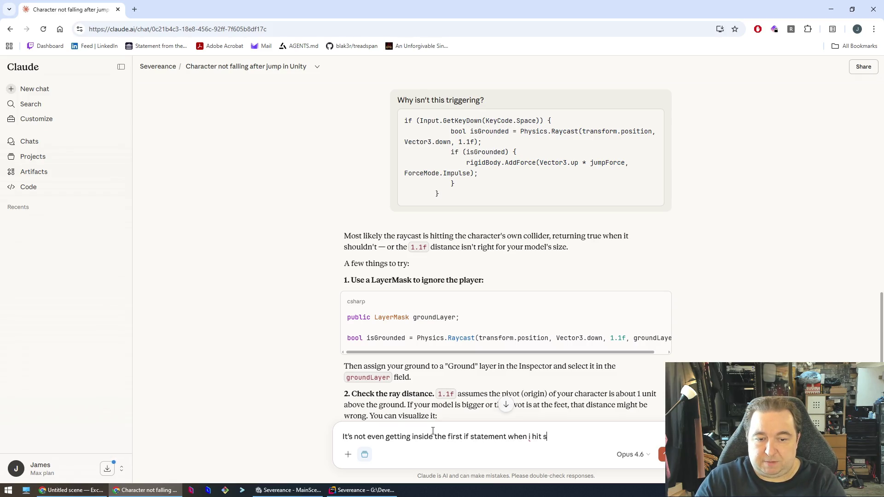
Step: Send the 'It's not' reply saying the Space-key if block never runs, then return to the code
text(e)
key(Return)
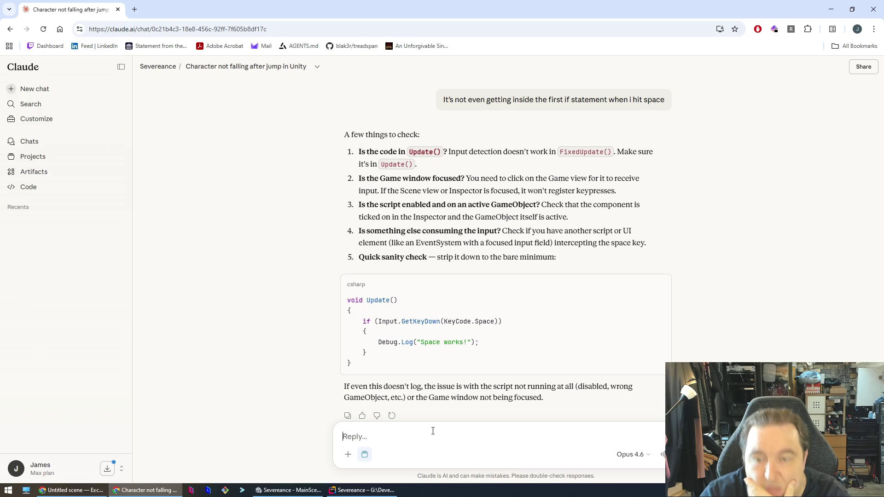
key(alt+Tab)
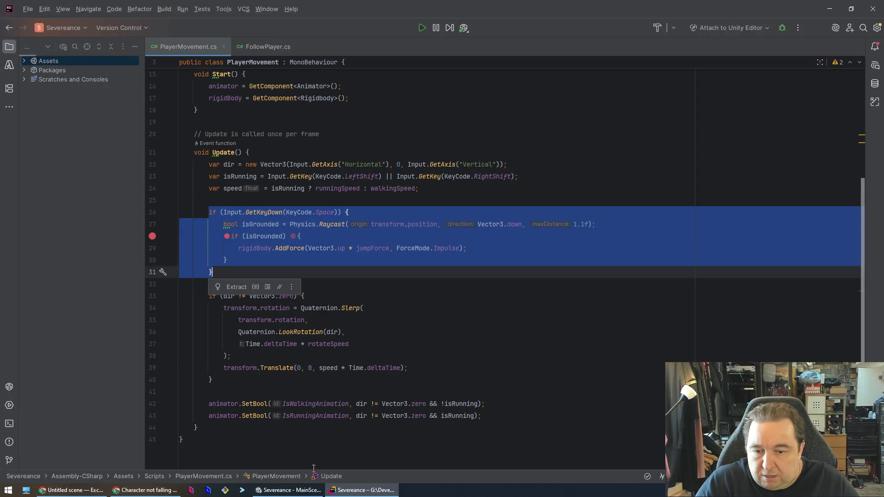
Step: Check PlayerMovement's code preview for GetKeyDown and MainCharacter's Player Movement component in the Inspector
click(287, 490)
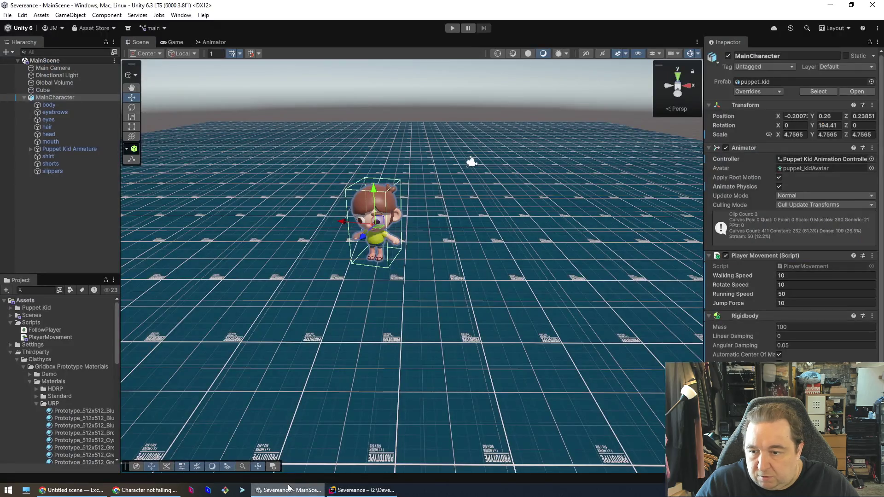
click(39, 332)
click(43, 336)
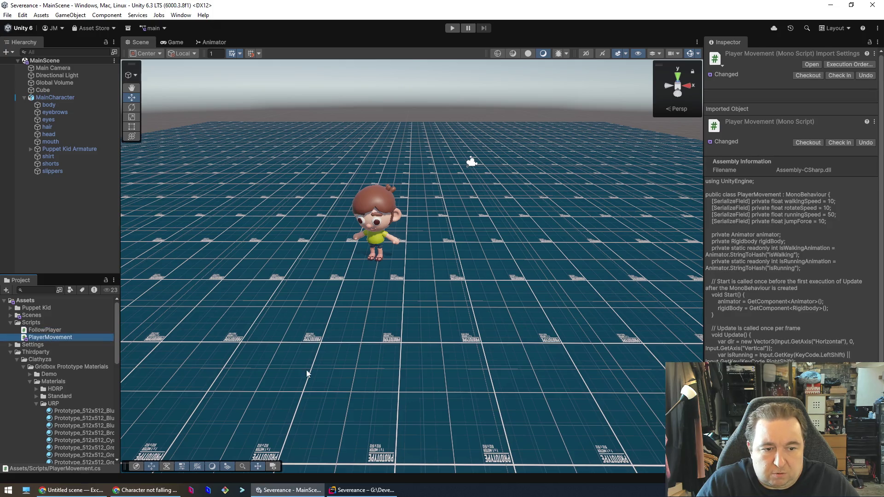
scroll(792, 207, down, 3)
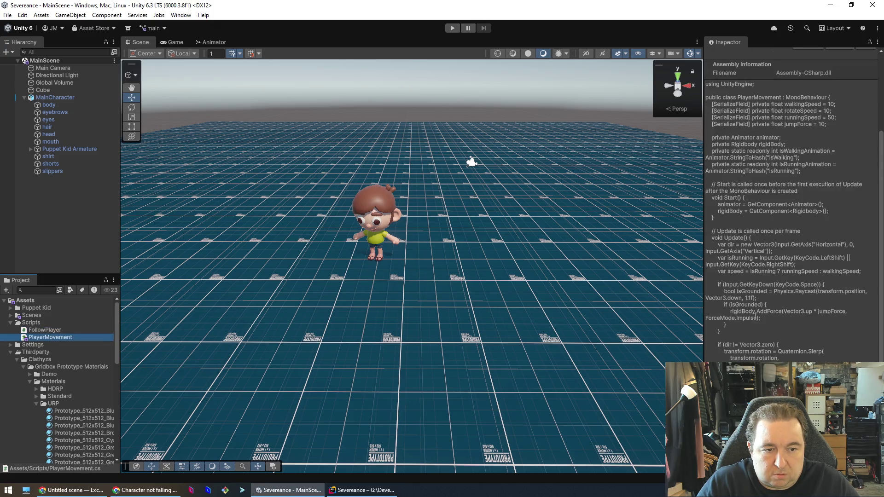
click(774, 287)
double_click(788, 285)
click(776, 330)
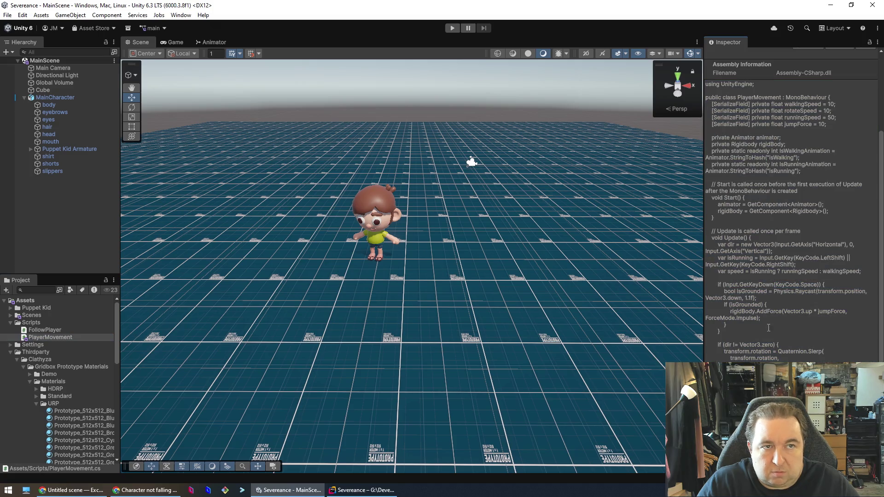
click(375, 228)
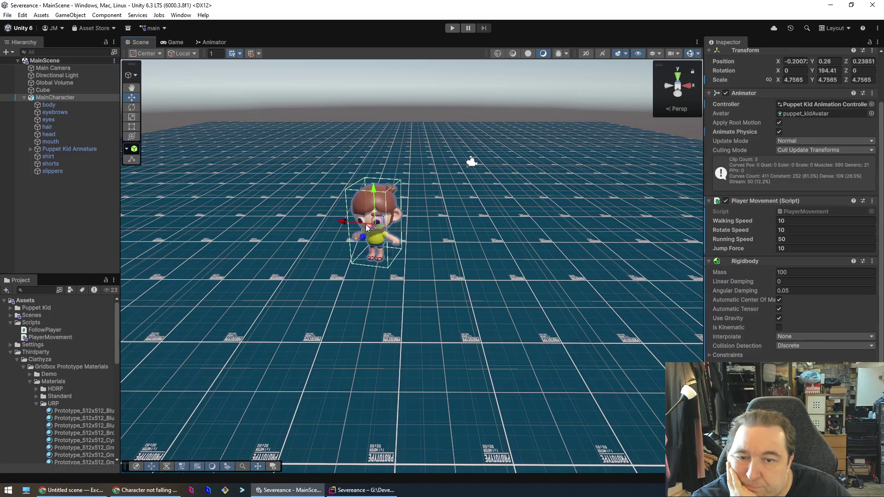
scroll(759, 333, up, 3)
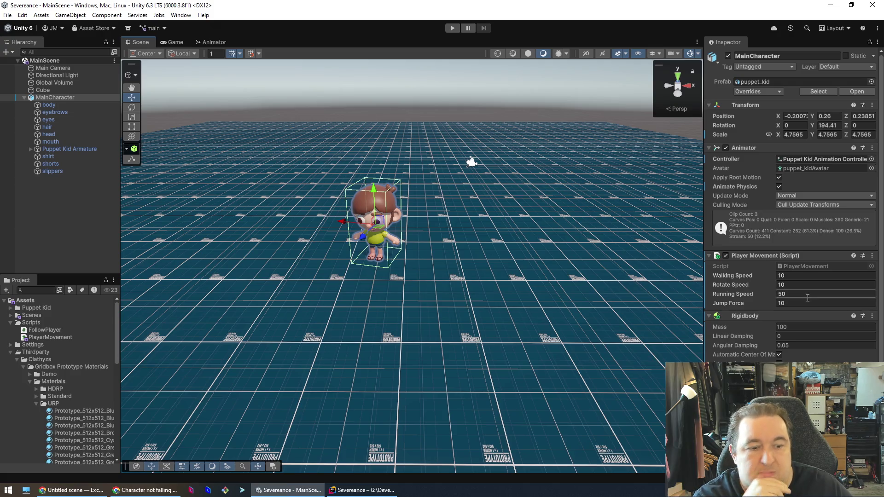
click(361, 490)
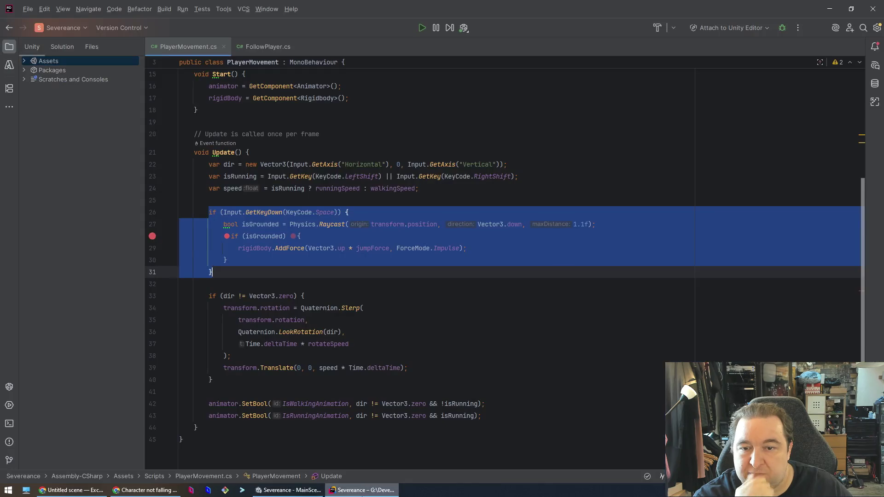
Step: Scroll through the Update method, start Unity's play mode, and return to PlayerMovement.cs
click(389, 403)
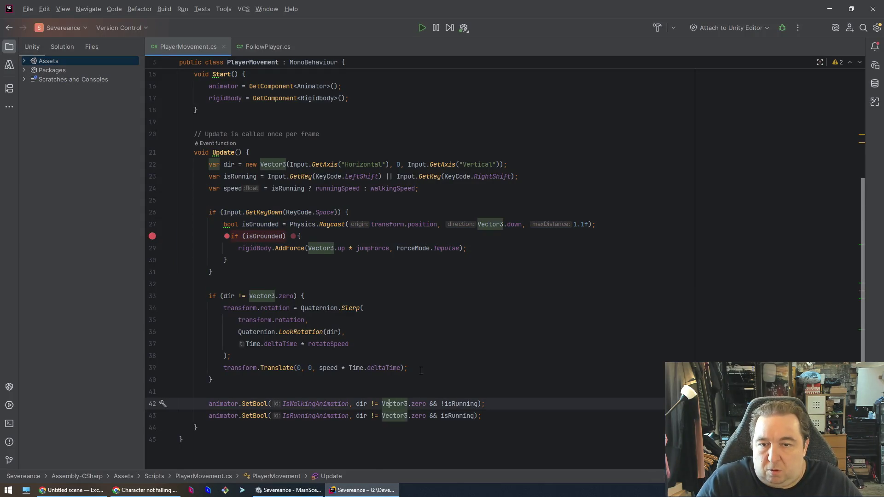
scroll(417, 362, up, 3)
scroll(423, 359, up, 1)
scroll(432, 350, down, 4)
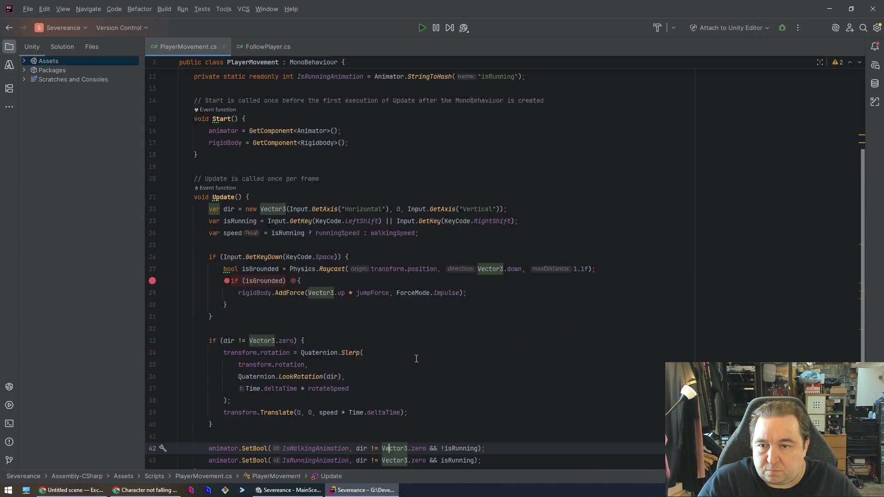
click(440, 345)
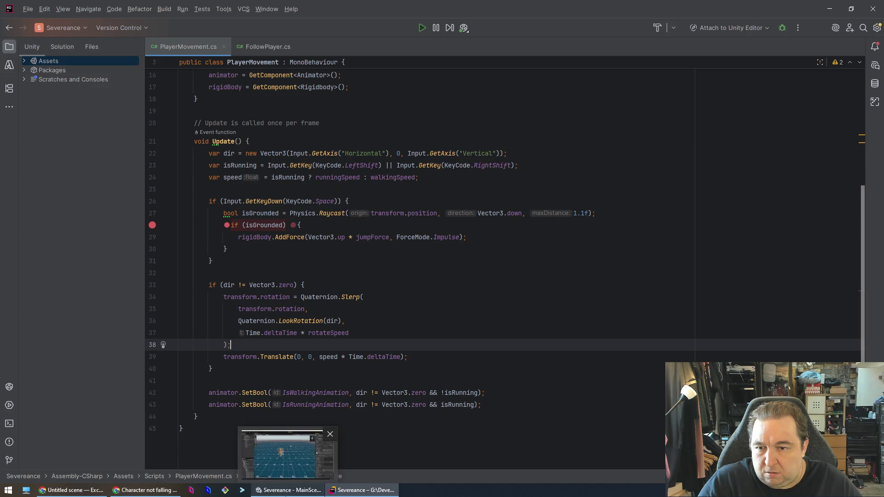
click(284, 489)
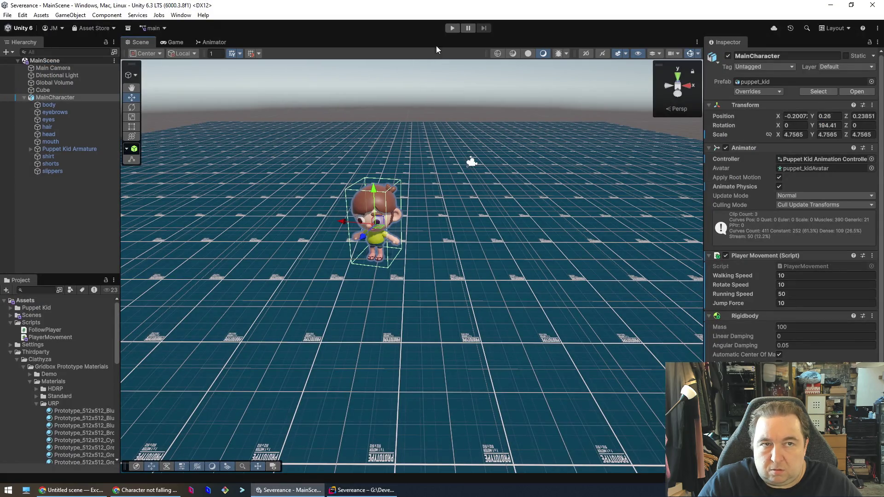
click(452, 29)
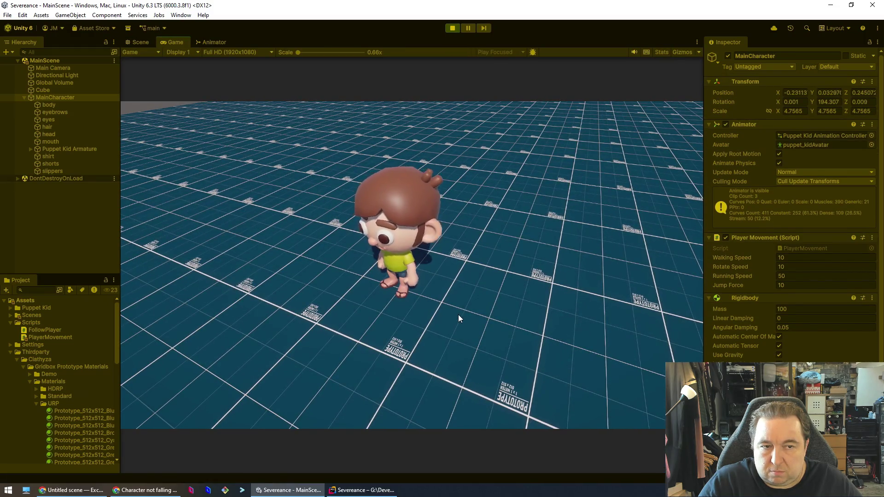
click(366, 491)
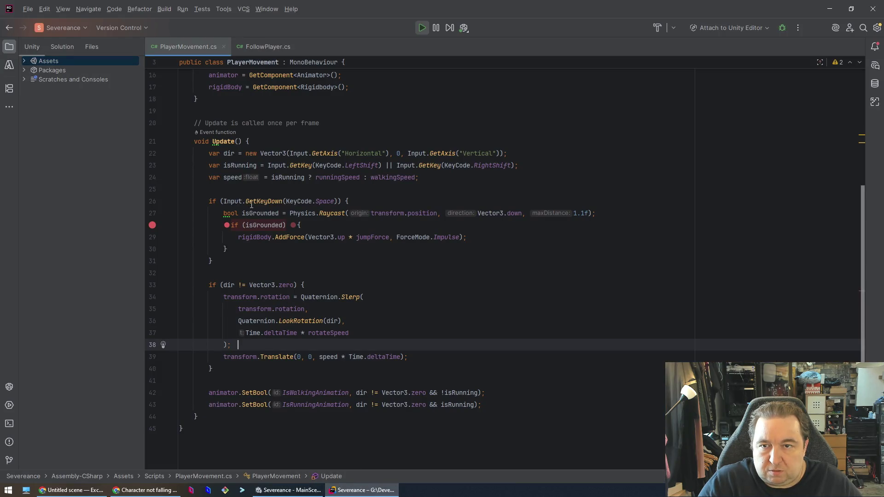
Step: Breakpoint the Space-key if statement, run the character around with W, then stop and unpause play mode
click(153, 205)
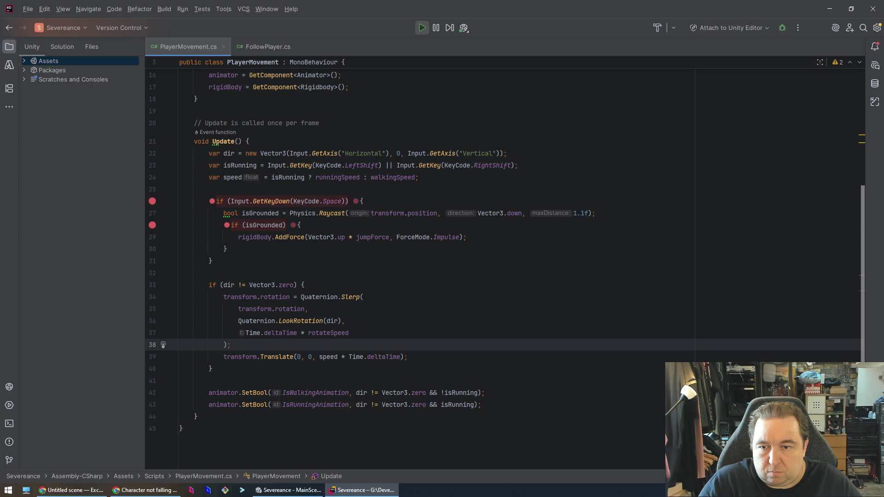
key(BackSpace)
click(421, 28)
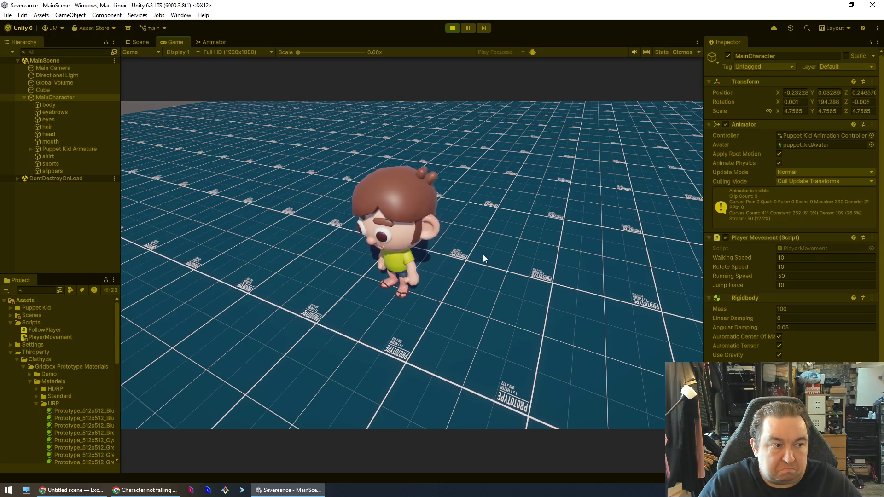
key(w)
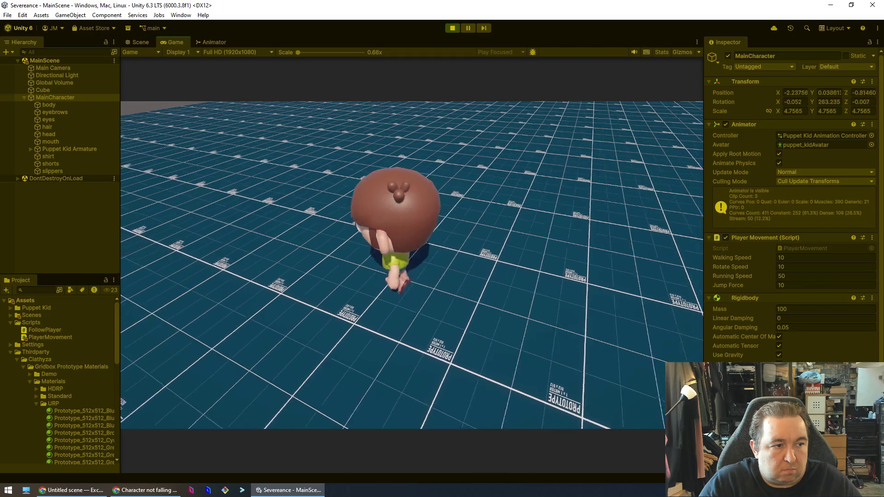
key(w)
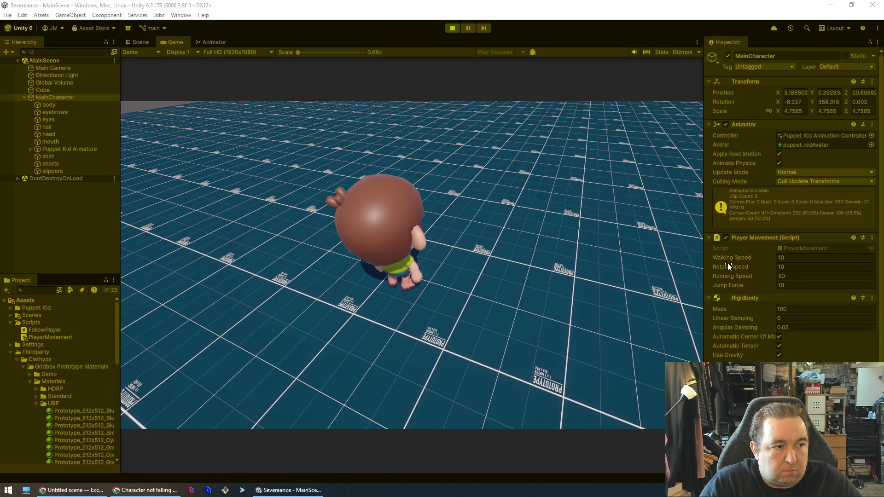
key(w)
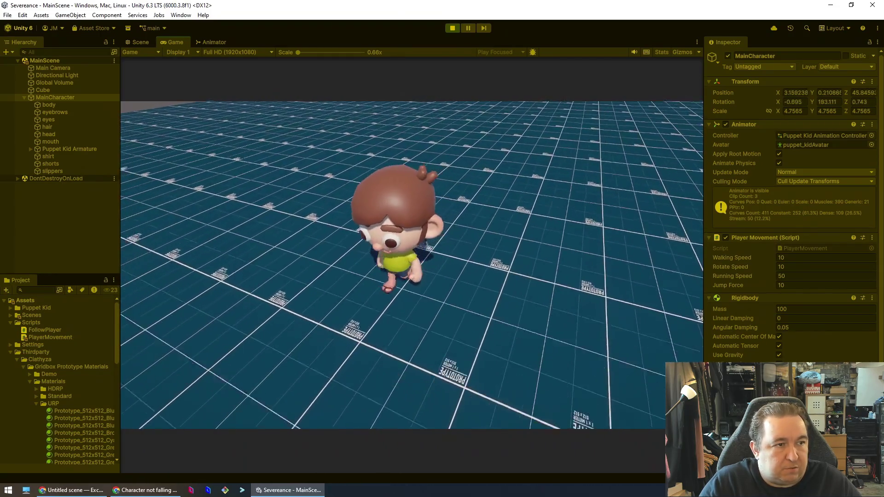
key(ctrl+p)
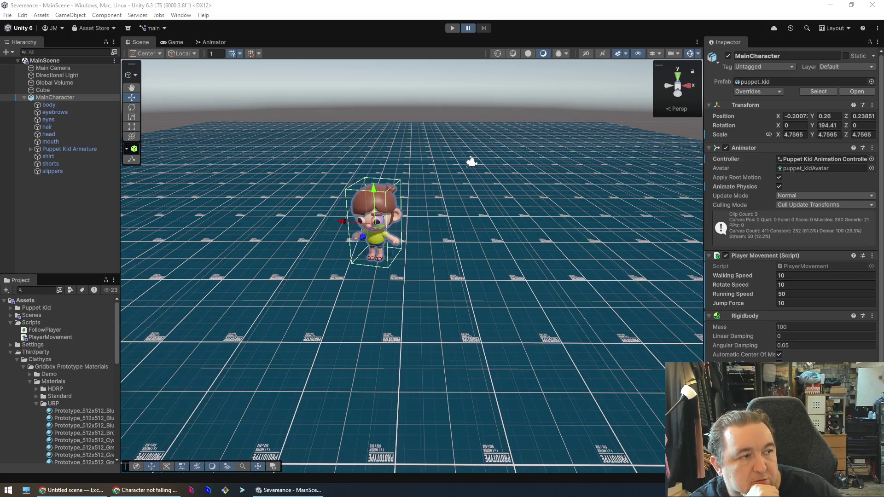
key(ctrl+shift+p)
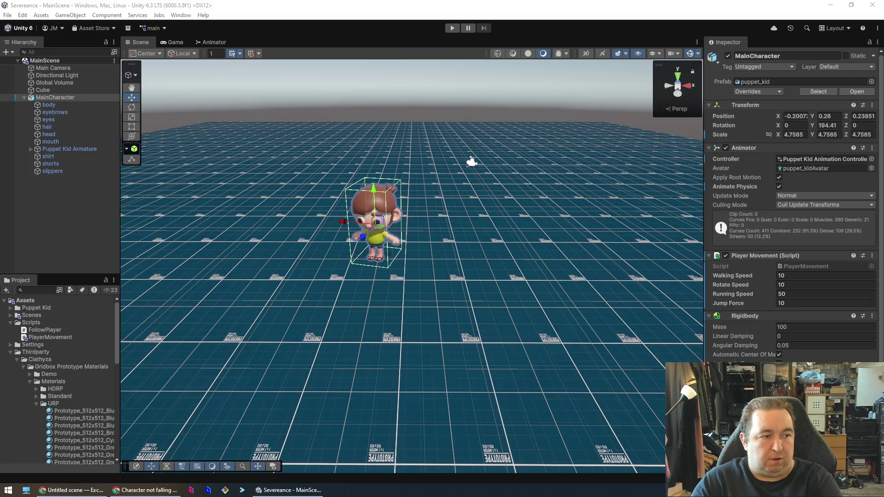
key(alt+Tab)
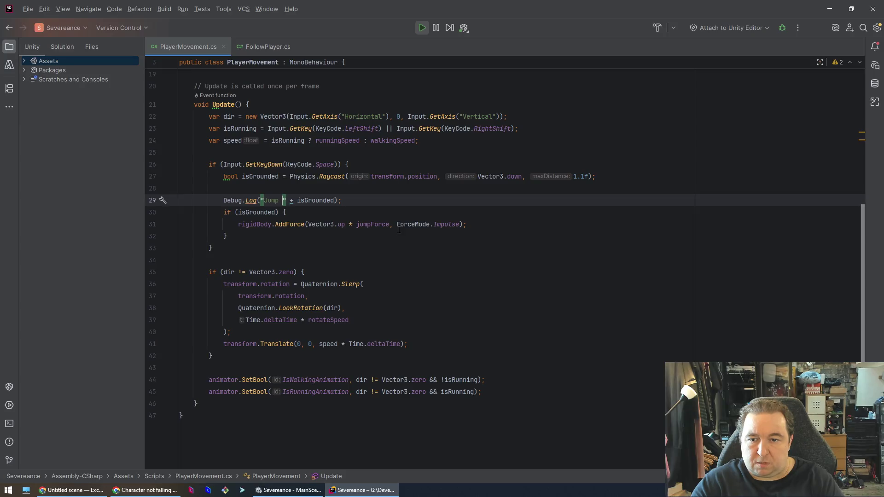
Step: Replace the + isGrounded concatenation on line 29 with an {isGrounded} placeholder and fix the quotes
text(${isGrounded})
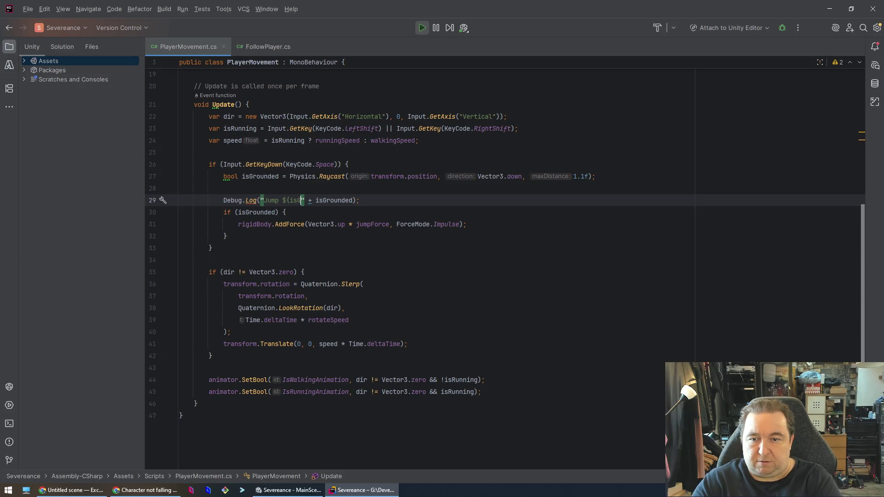
key(ctrl+shift+Right)
key(ctrl+shift+Right)
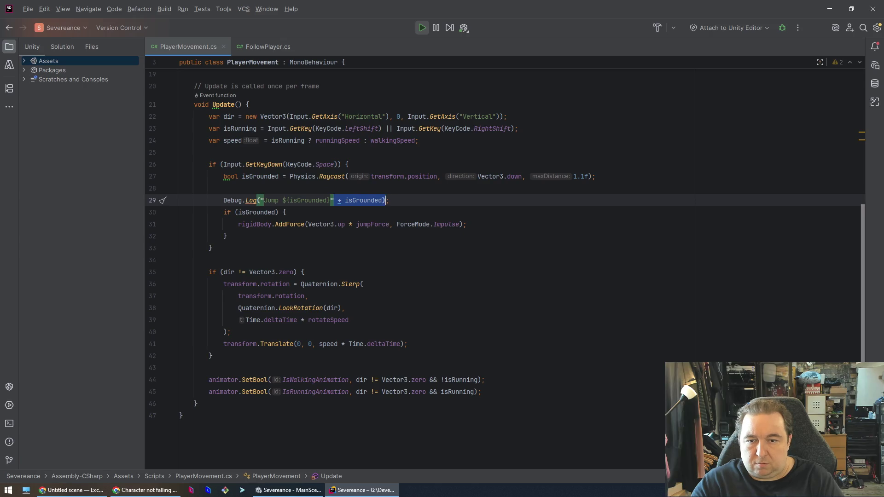
key(Delete)
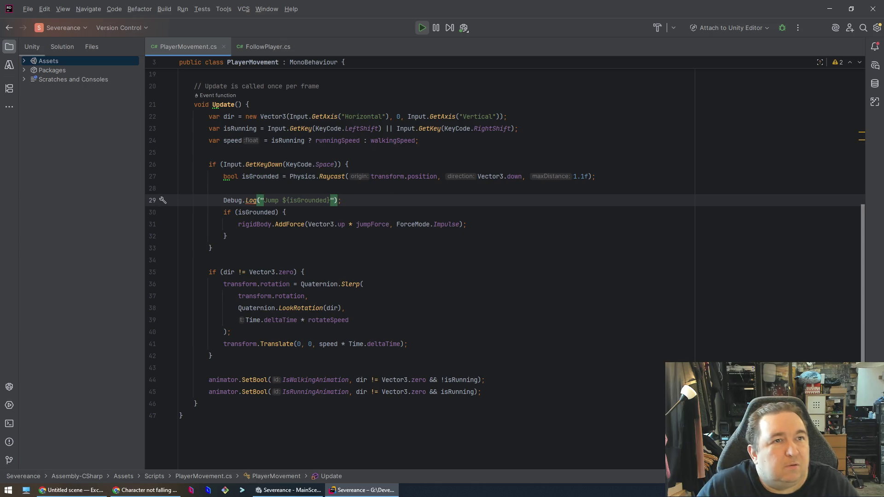
click(331, 201)
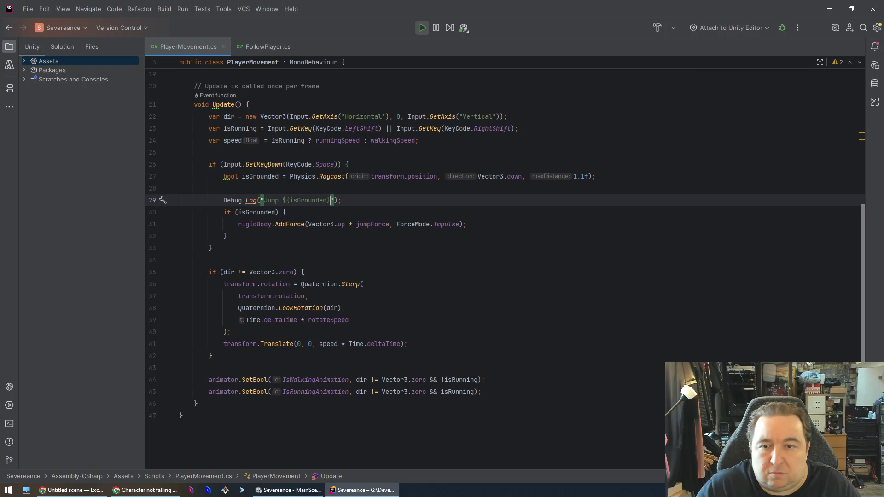
click(284, 201)
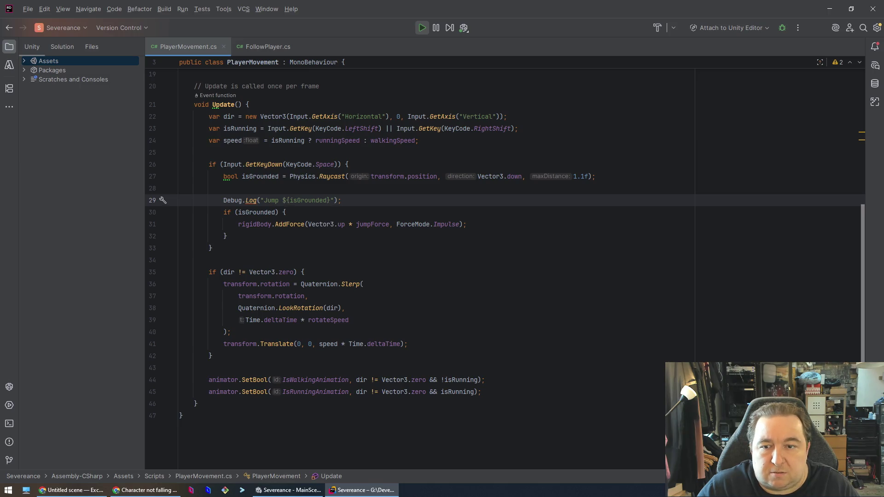
key(BackSpace)
text($)
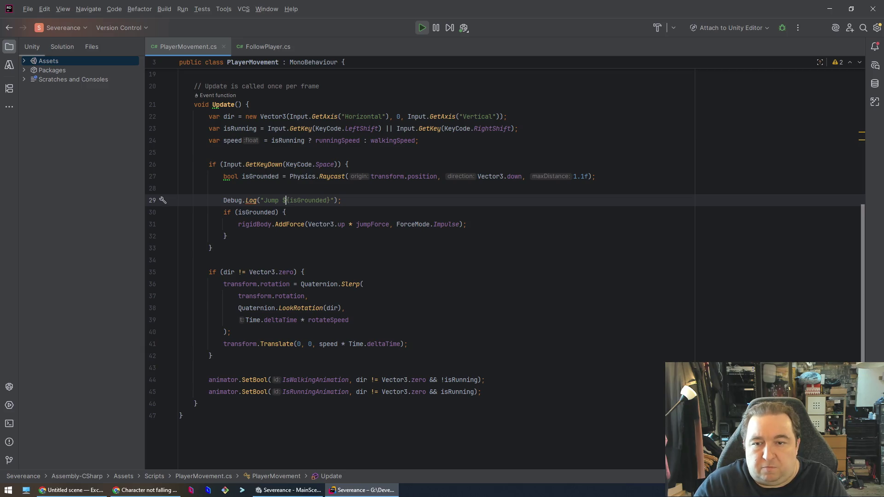
text(")
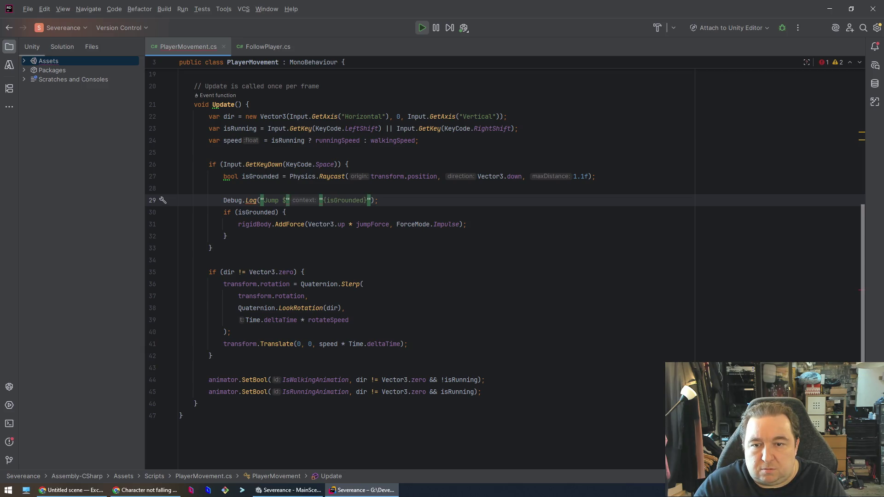
key(Delete)
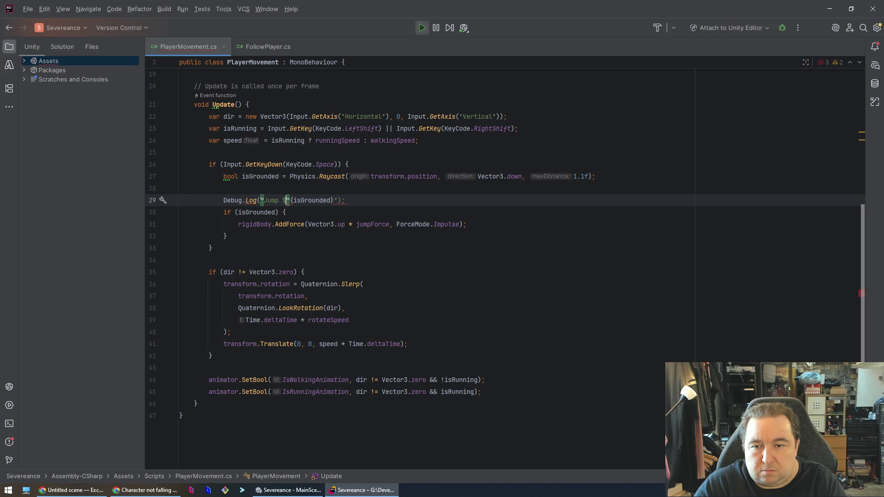
click(339, 201)
text(")
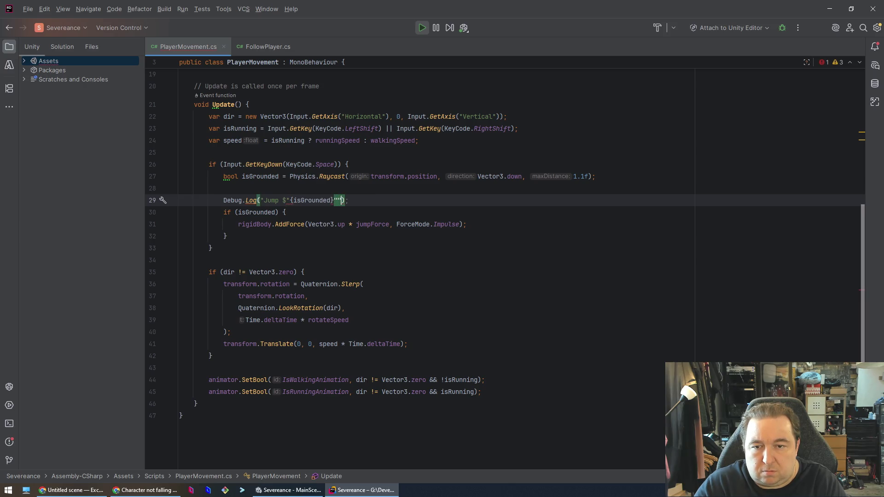
key(BackSpace)
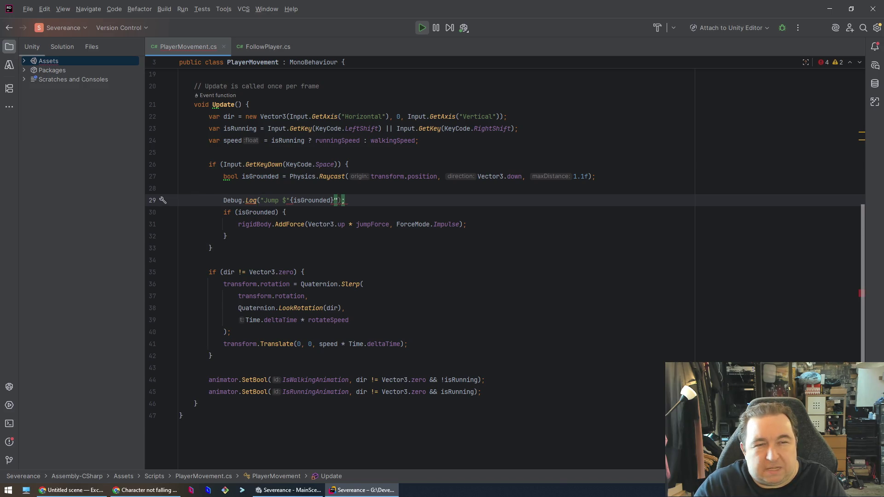
key(Down)
key(Up)
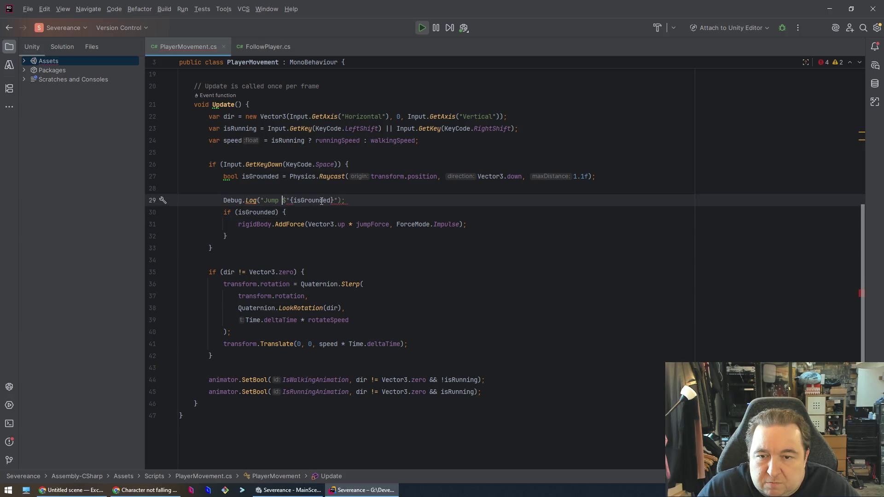
text(")
click(418, 211)
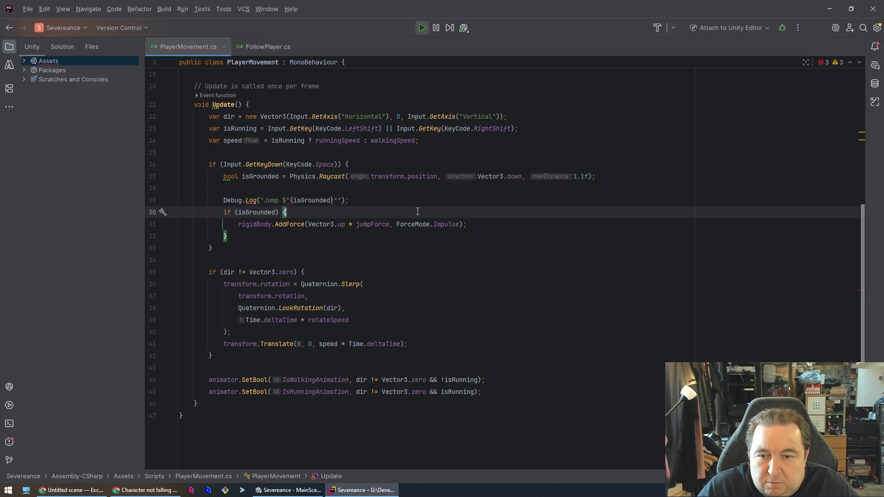
Step: Put the $ before the opening quote and remove stray characters, giving Debug.Log($"Jump {isGrounded}")
click(341, 201)
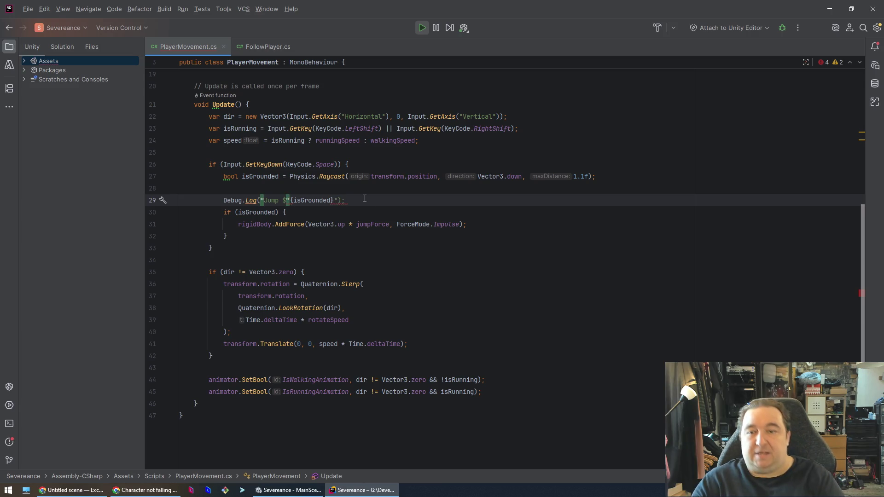
key(Home)
key(End)
key(Left)
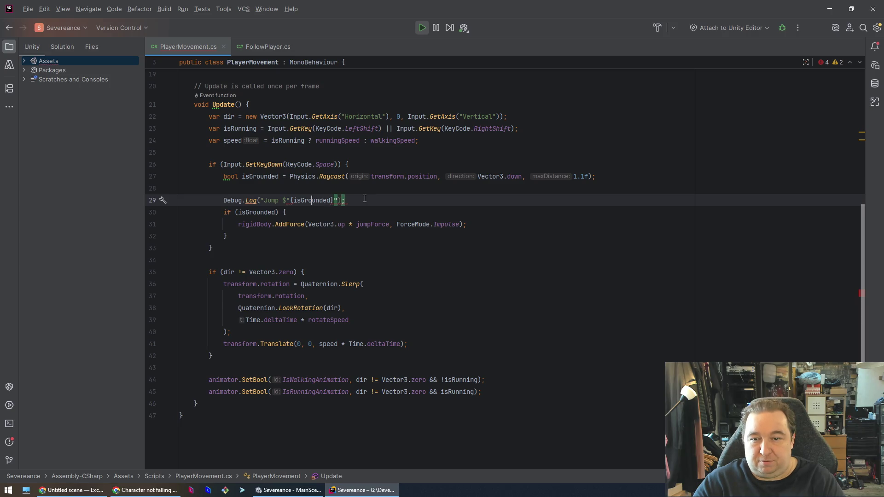
key(Left)
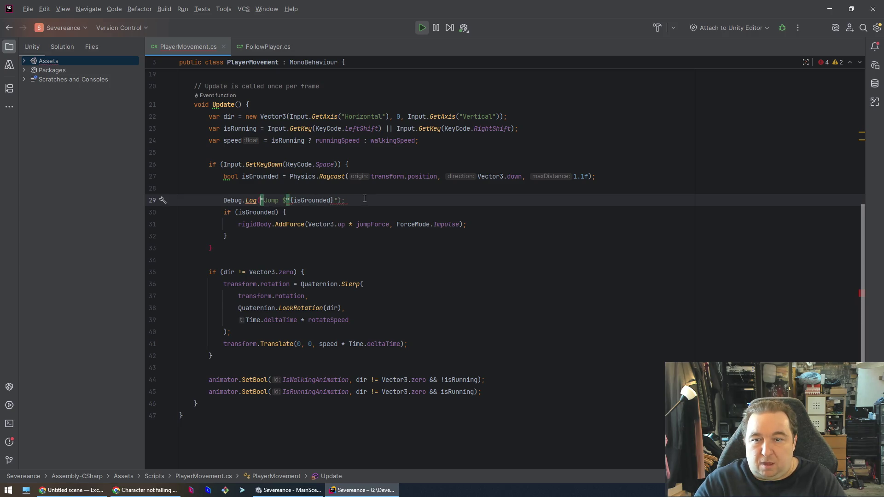
text($)
key(Right)
key(Right)
key(Right)
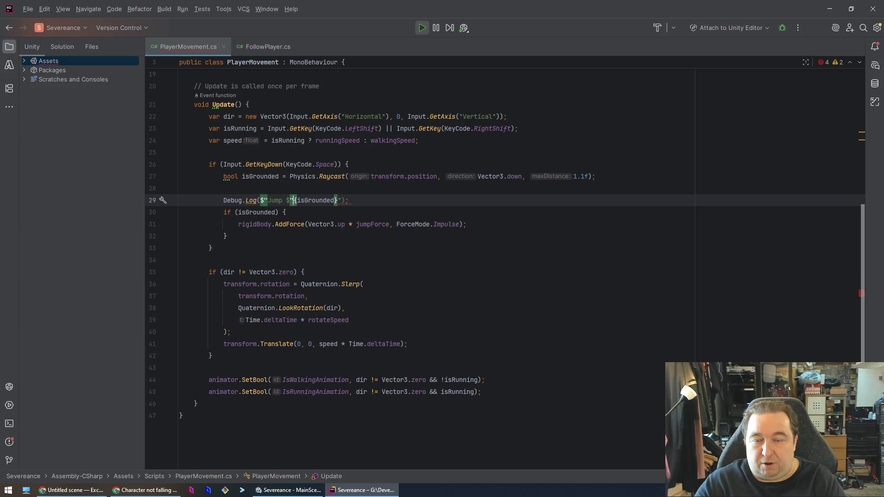
key(Delete)
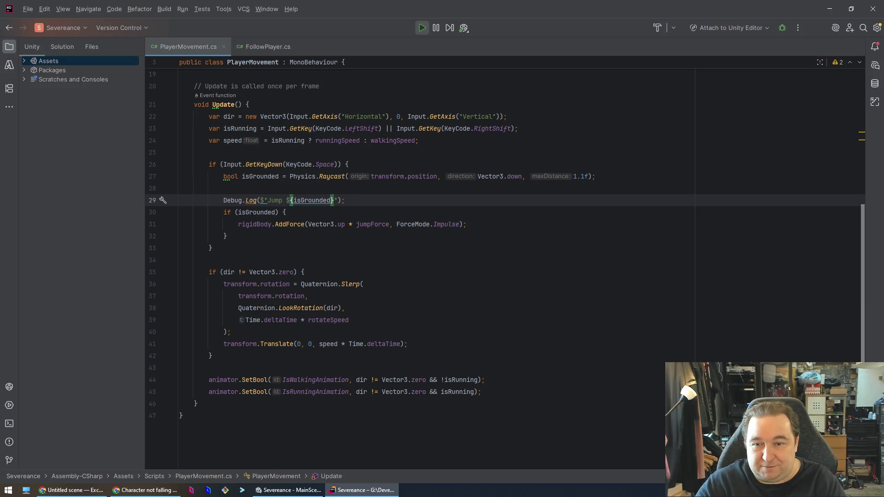
key(Down)
key(Up)
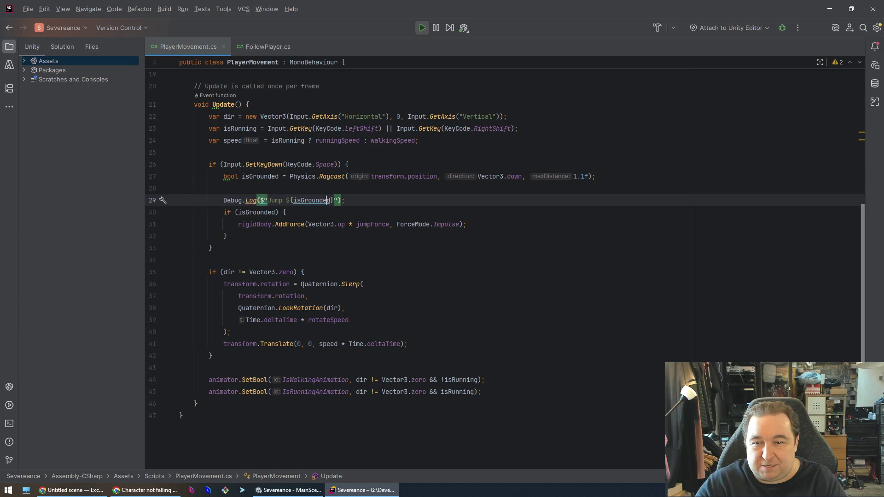
key(Delete)
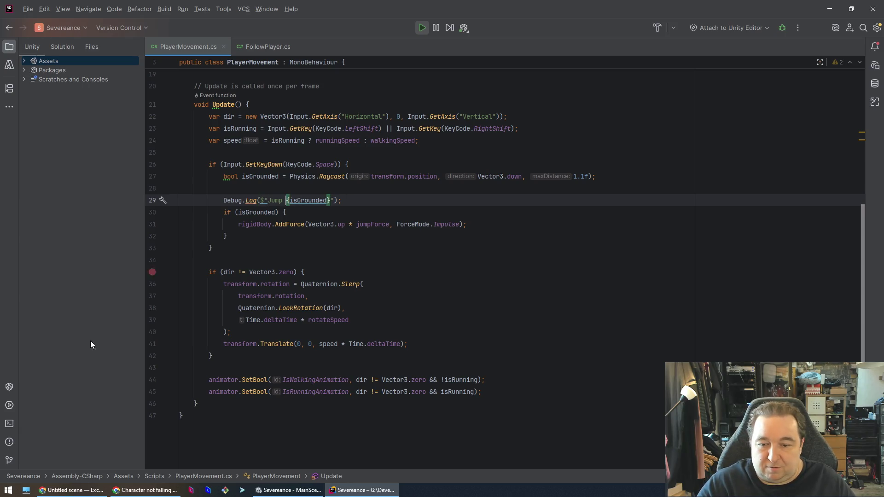
click(287, 490)
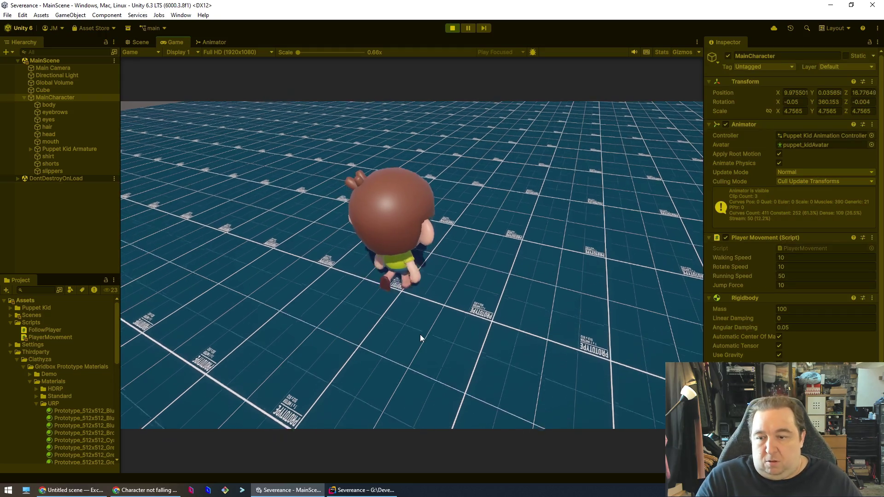
Step: Jump with Space to log Jump True, then set Jump Force to 1000
key(space)
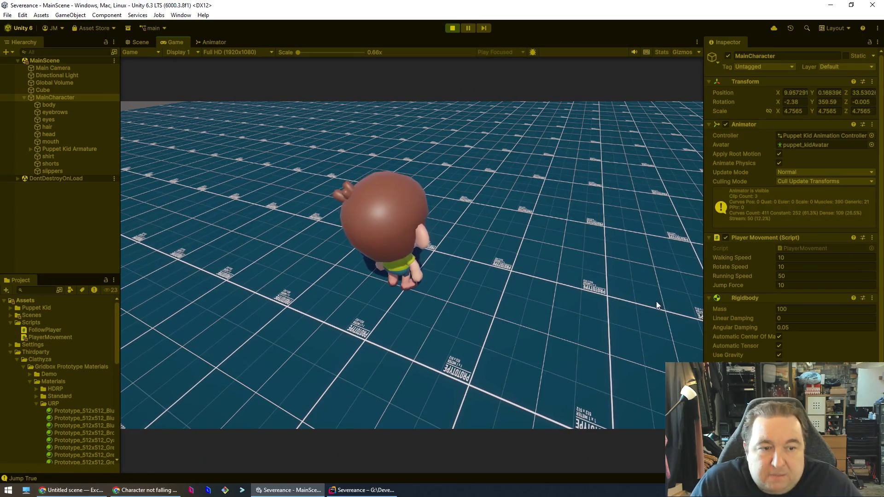
click(800, 285)
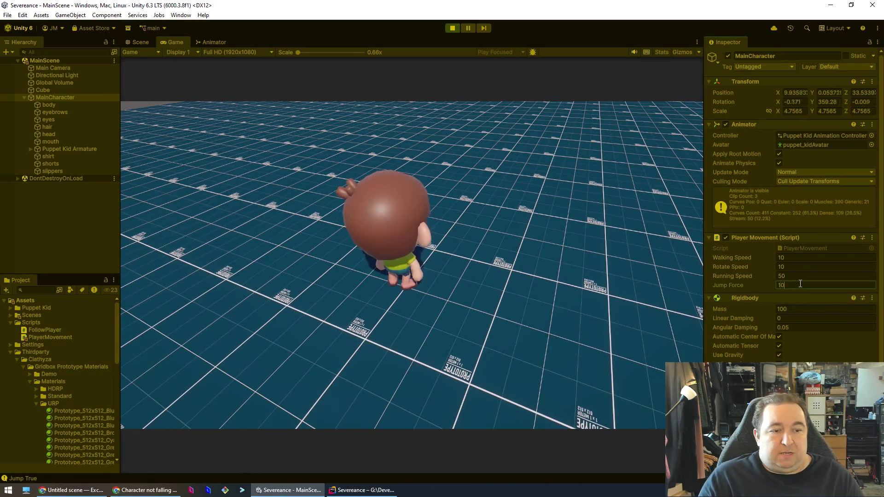
text(00)
key(ctrl+s)
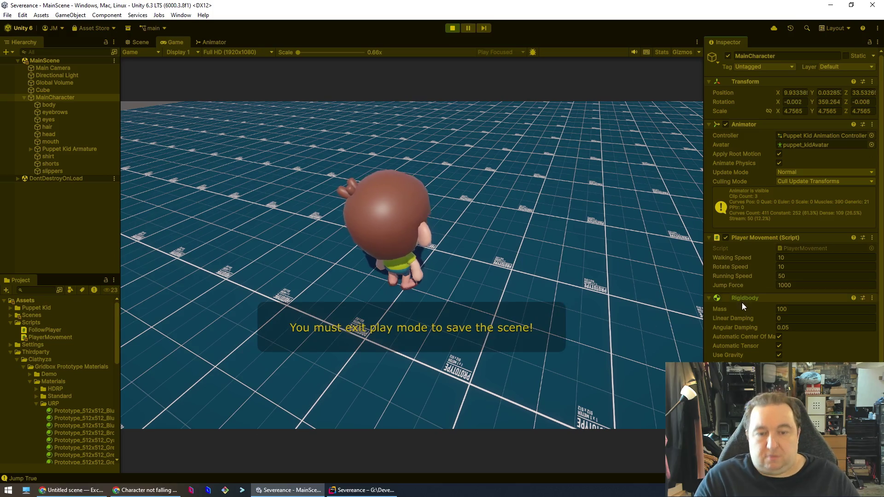
Step: Jump again with the stronger 1000 force, then stop play mode
click(493, 150)
key(space)
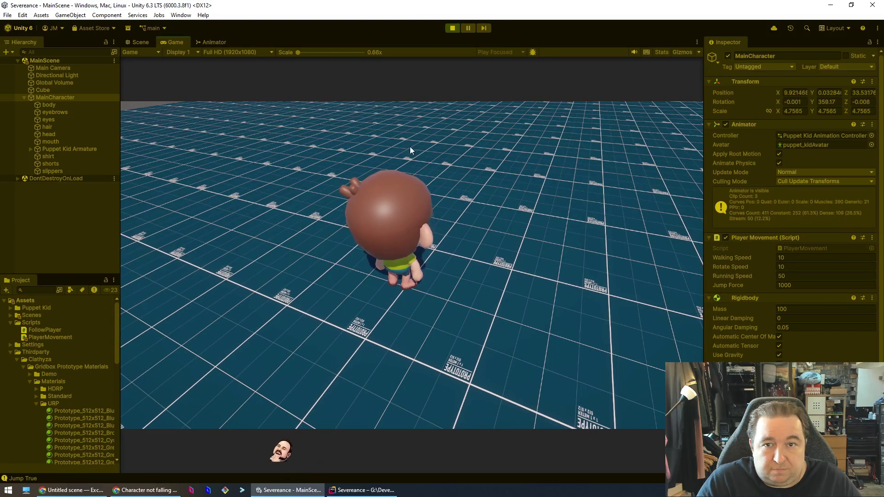
key(ctrl+p)
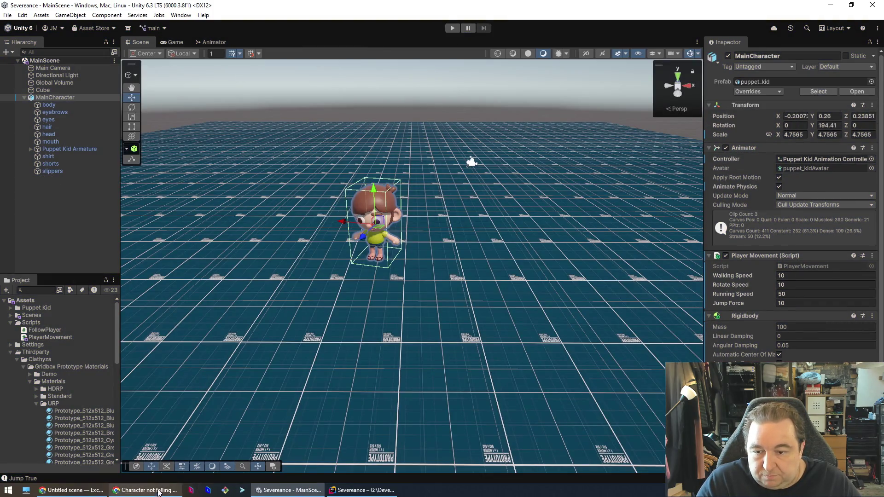
click(363, 489)
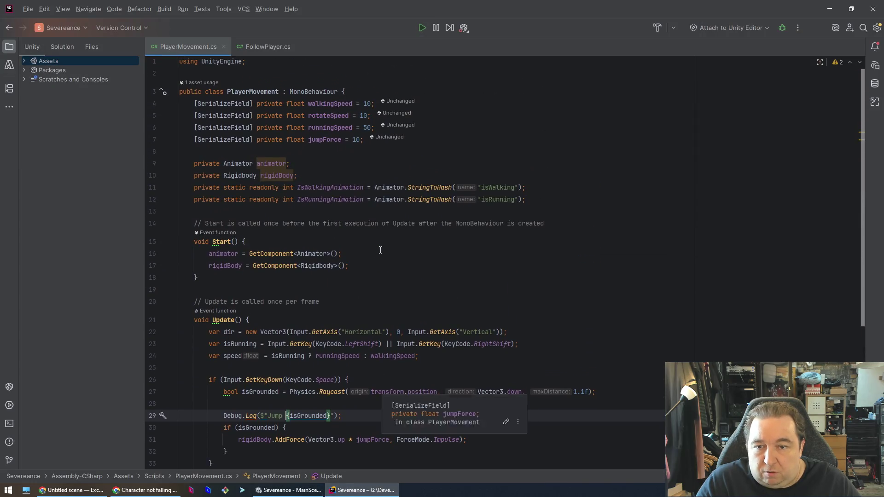
Step: Review the jumpForce field's default 10 and its Impulse use in AddForce, leaving the code unchanged
scroll(381, 250, down, 1)
double_click(380, 404)
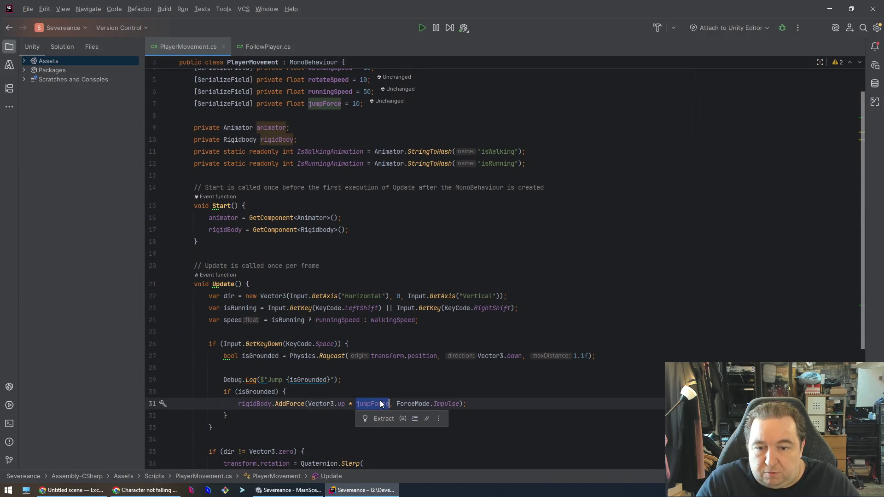
click(360, 104)
text(f)
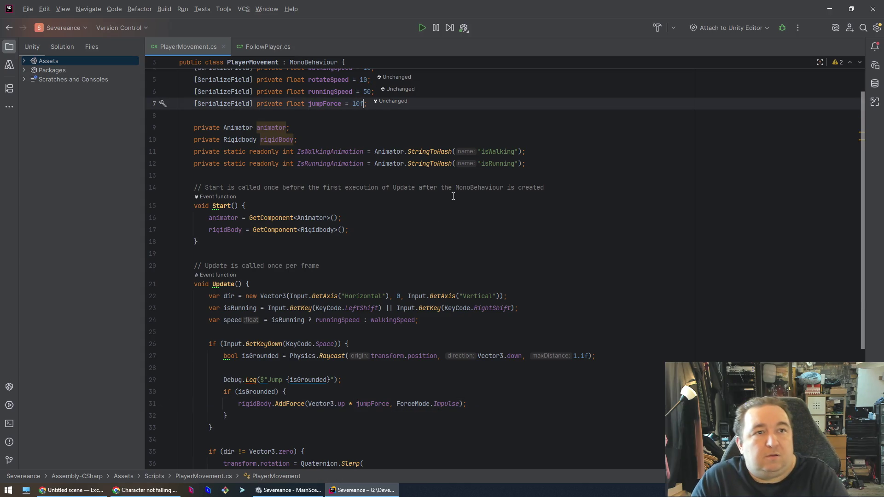
key(BackSpace)
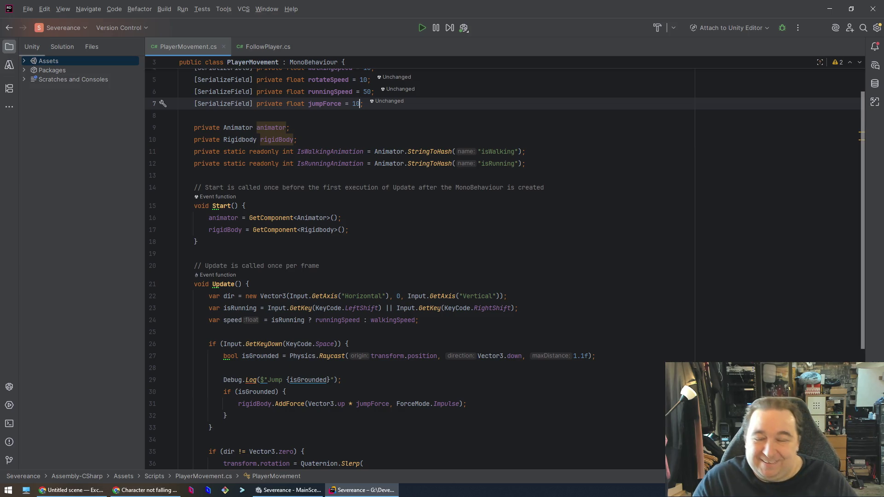
click(283, 394)
click(461, 404)
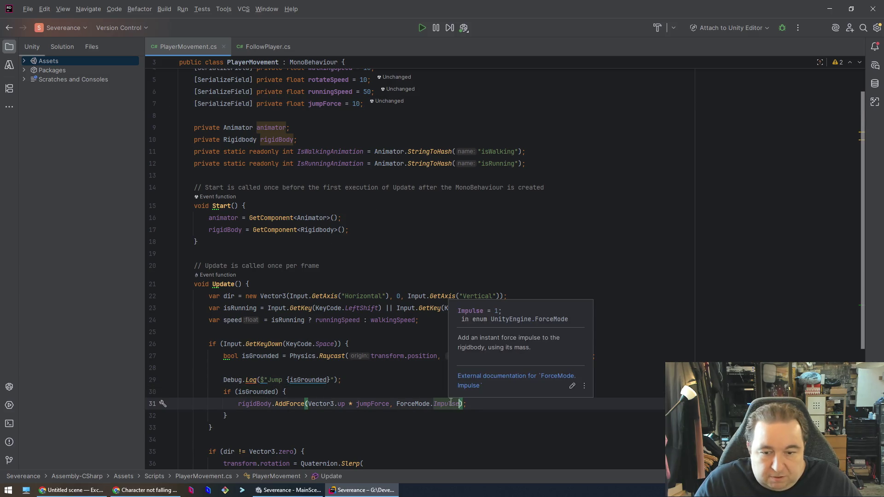
click(288, 490)
click(349, 490)
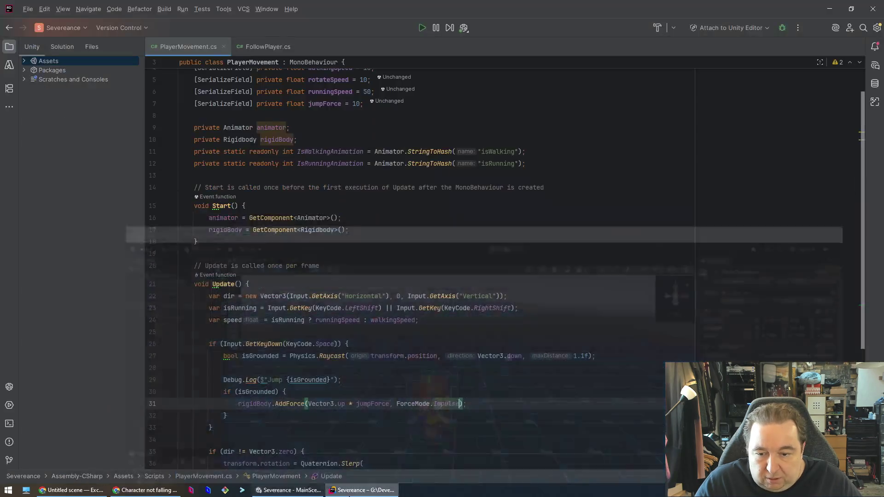
click(123, 494)
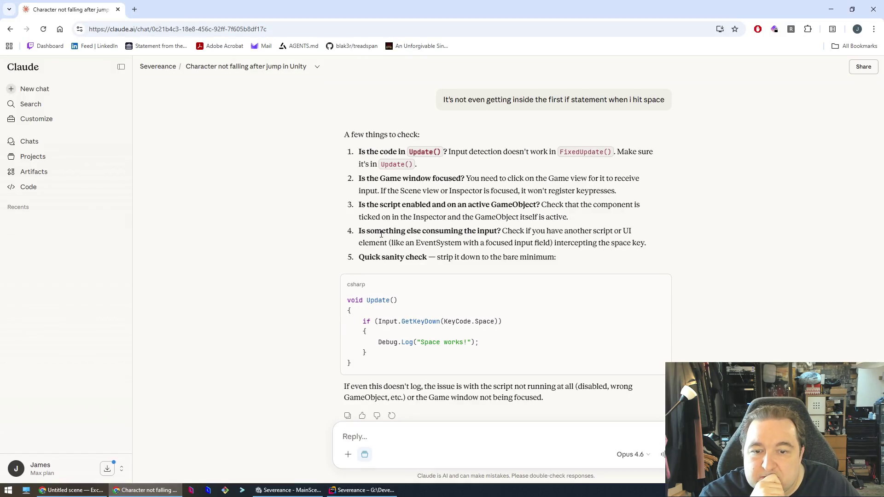
Step: Begin a Claude reply starting "It's" to report the jump input now works
scroll(400, 255, up, 7)
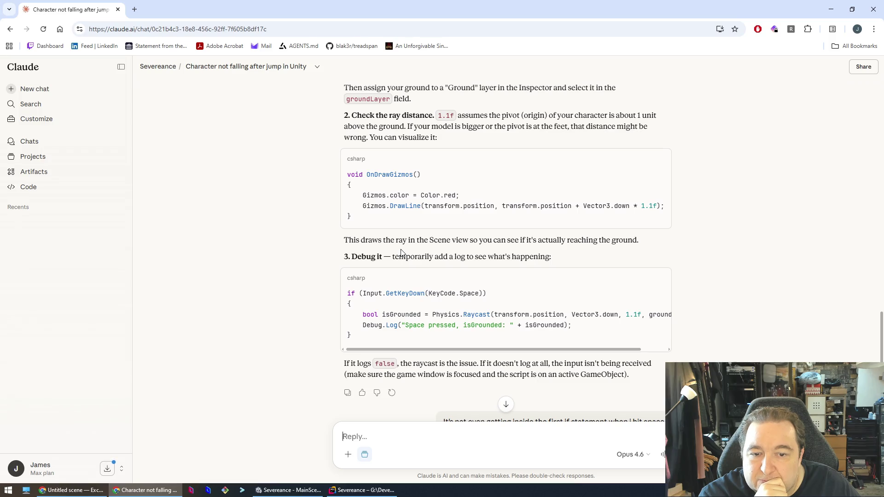
scroll(400, 252, down, 10)
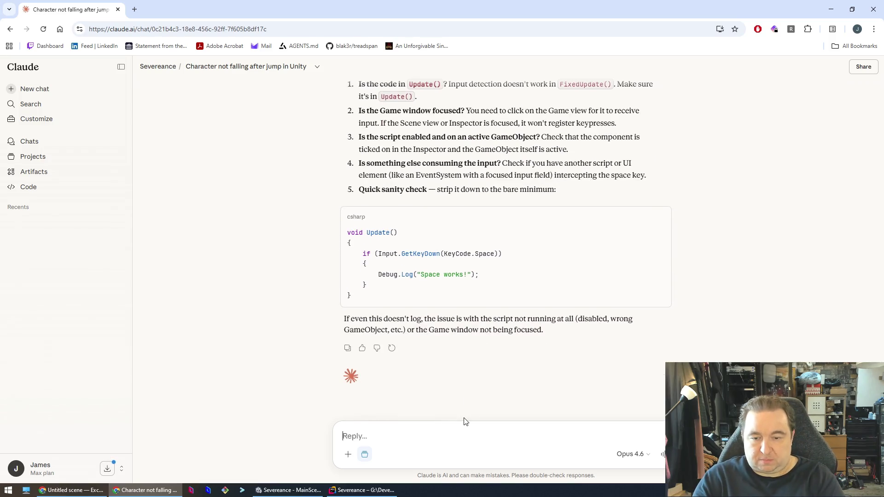
text(It's working but e)
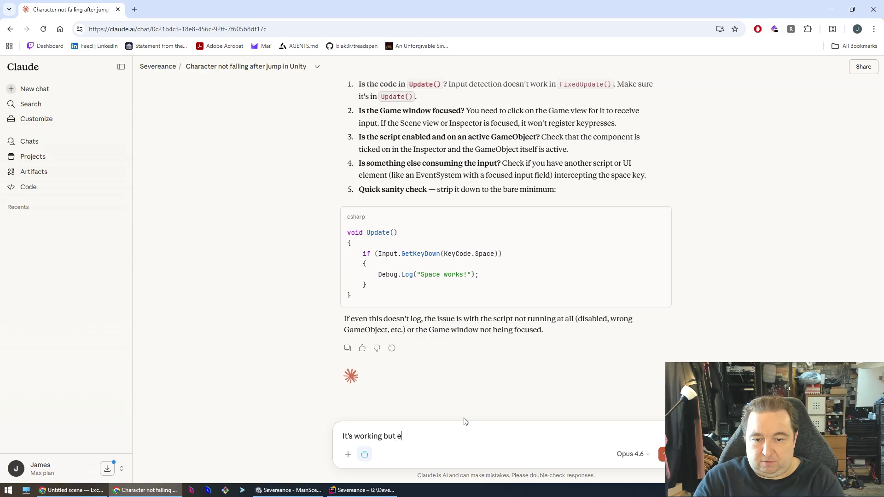
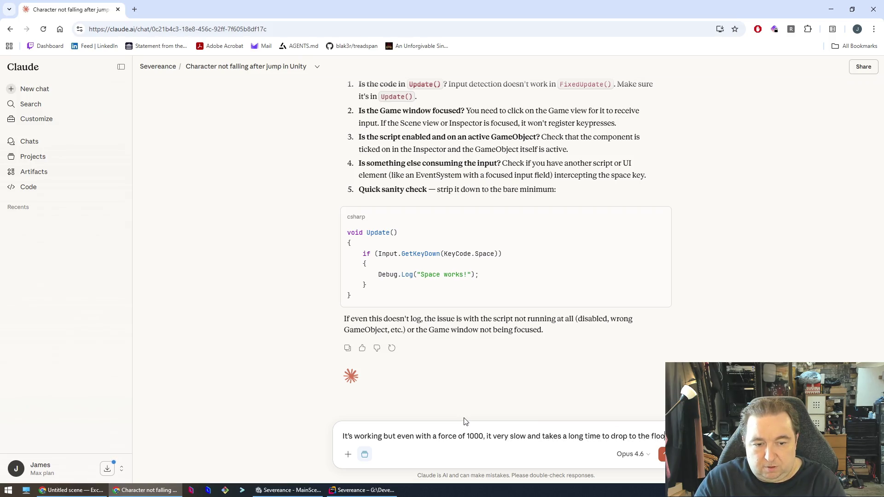
Step: Send Claude the follow-up that the character still falls very slowly even at force 1000, then return to Unity
key(Return)
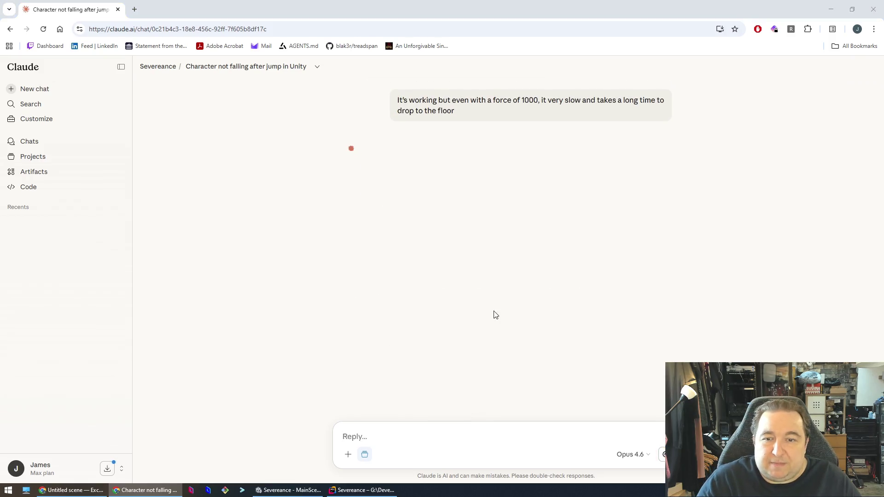
key(alt+Tab)
key(alt+Tab)
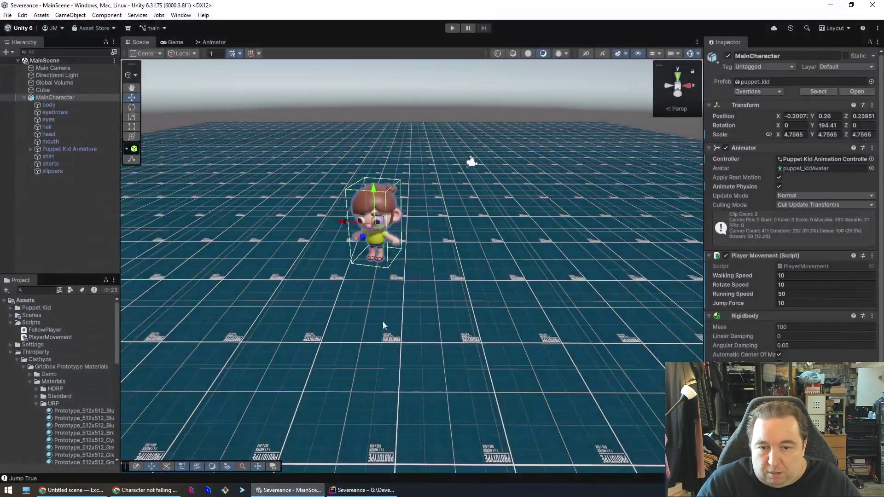
Step: Set the Rigidbody Mass to 10000 and the Player Movement Jump Force to 50
click(801, 327)
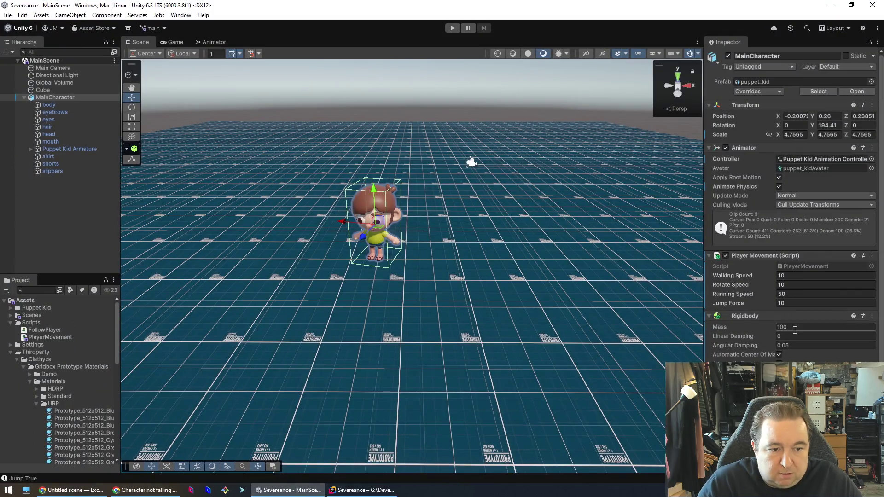
text(10000)
click(841, 337)
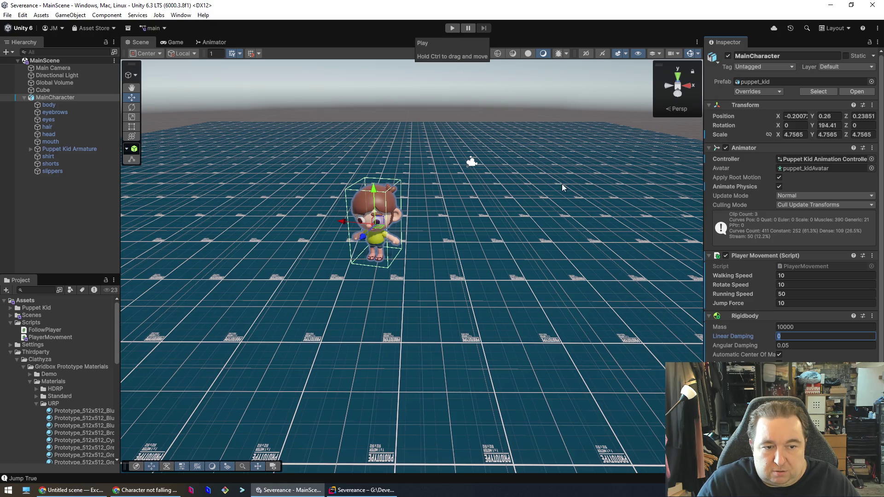
click(794, 302)
text(50)
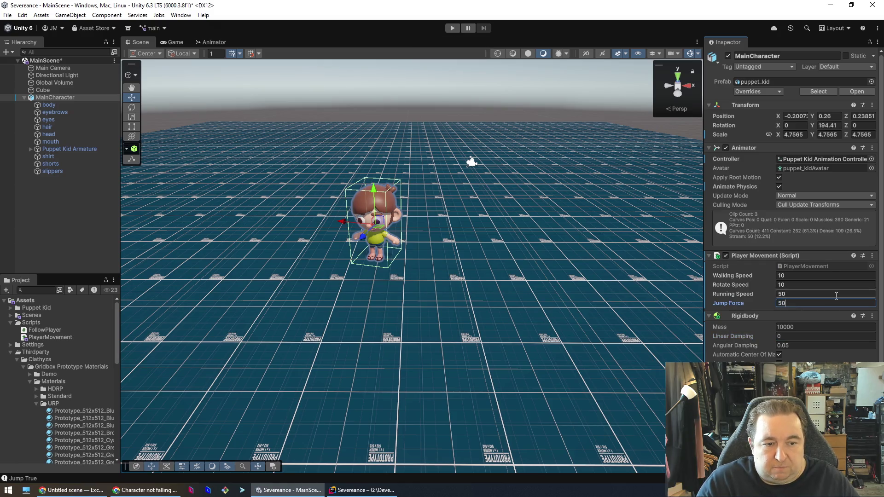
key(Tab)
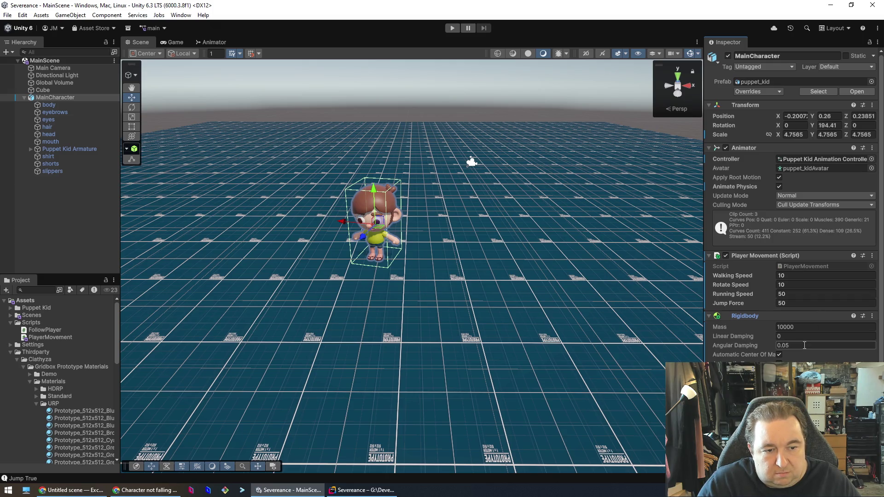
Step: Play-test the character walking forward with W, then stop play mode
click(452, 28)
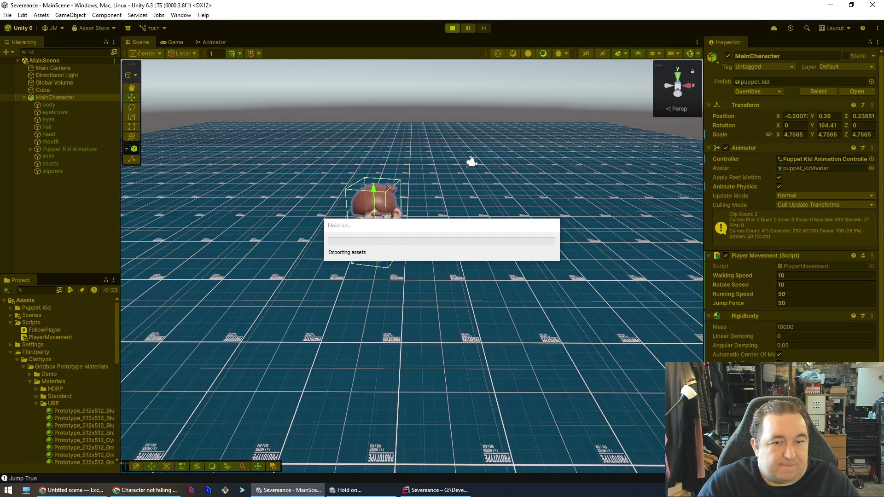
key(w)
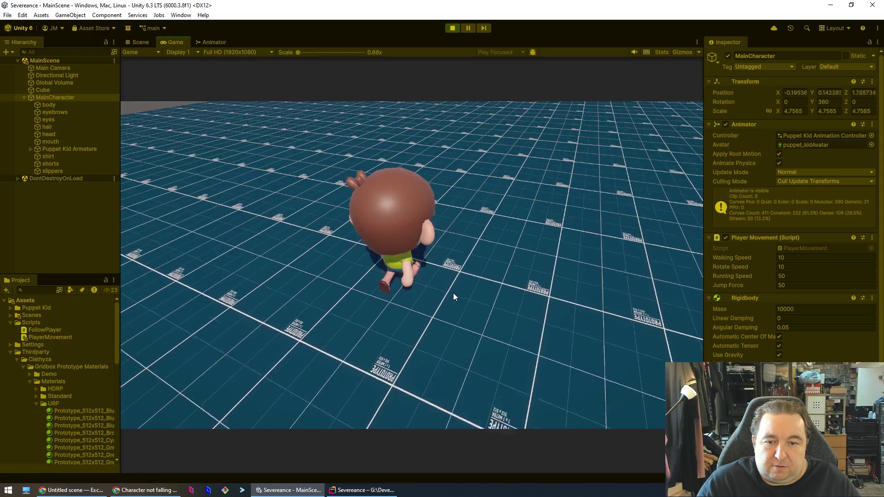
key(w)
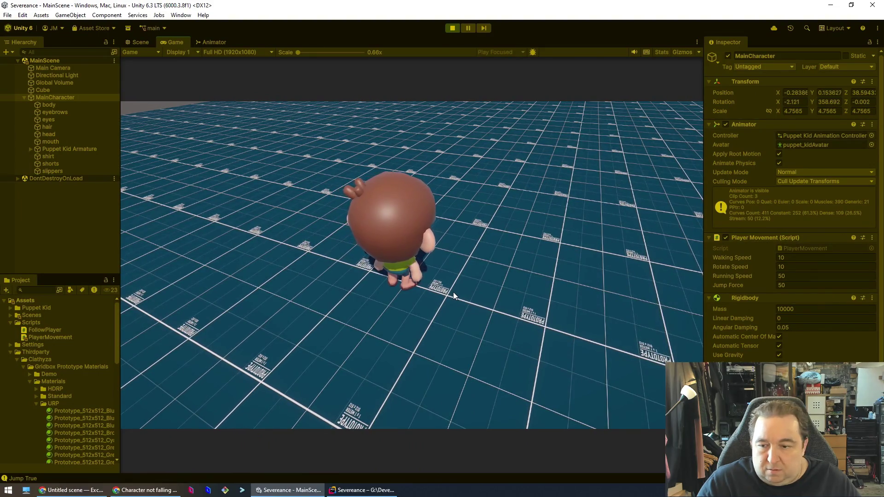
click(454, 29)
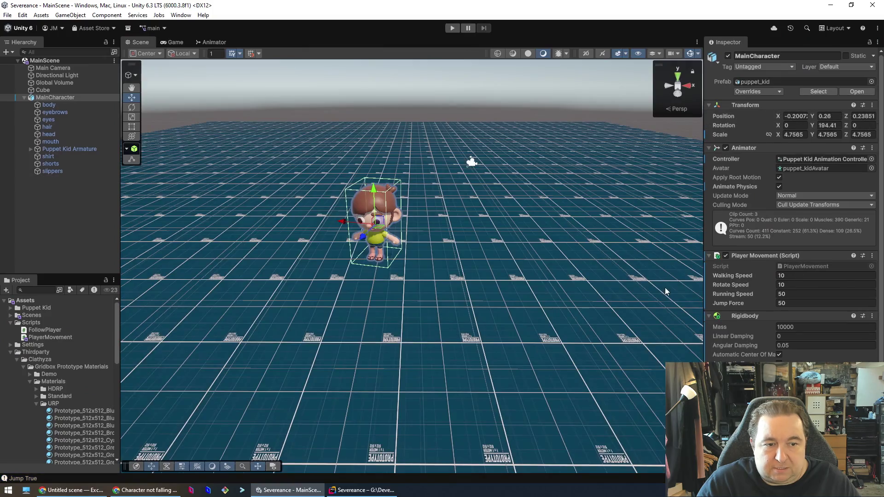
Step: Set the Jump Force to 50000 and save the scene
click(797, 327)
click(798, 300)
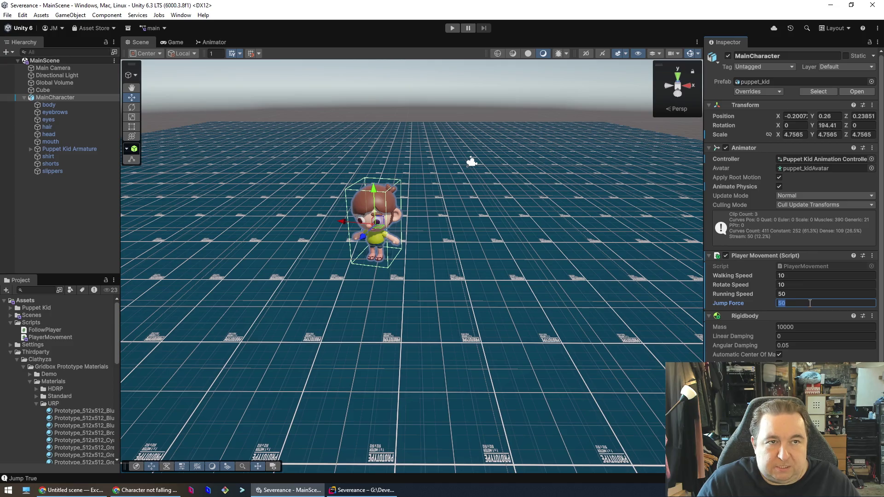
text(10000)
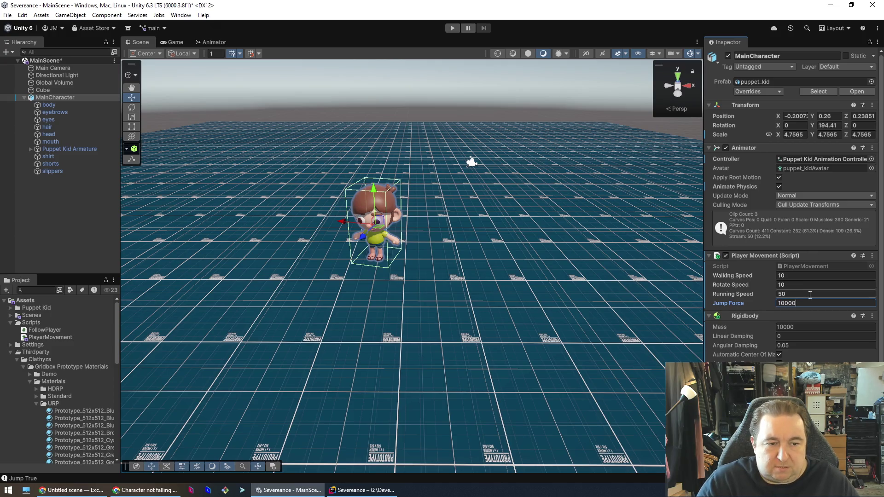
text(5)
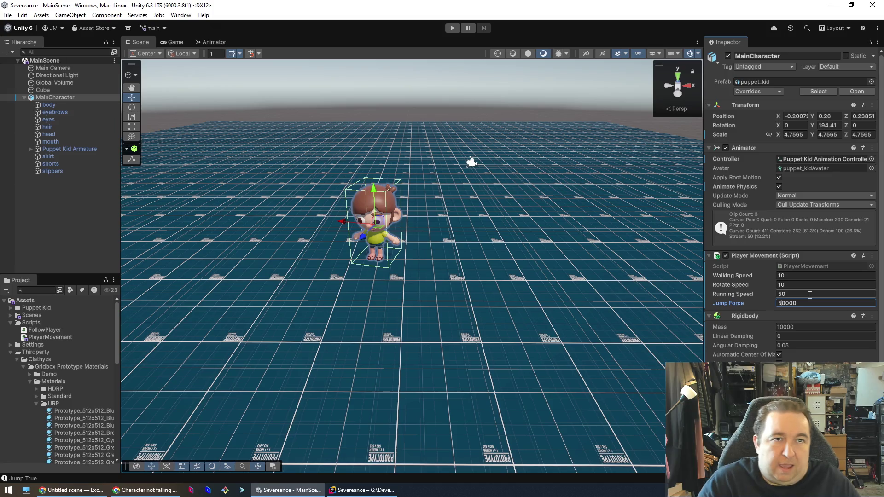
key(ctrl+s)
Step: Play-test the stronger jump, walking forward with W and turning right with D, then stop
click(452, 28)
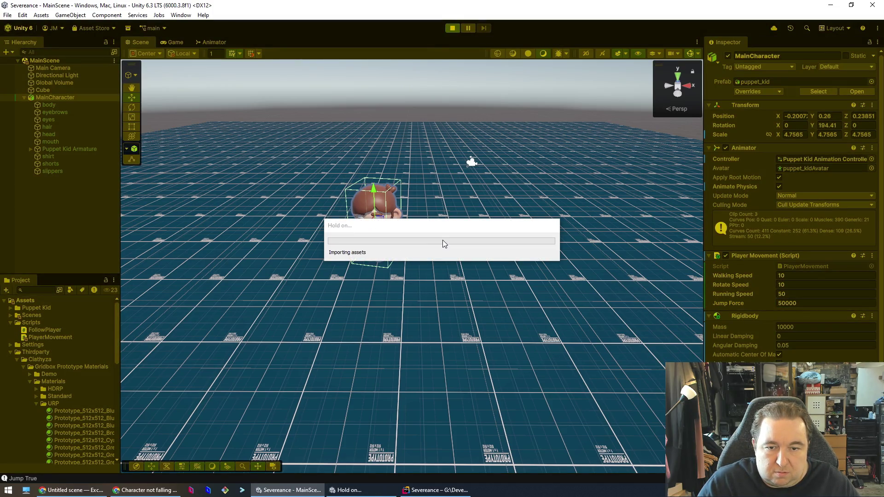
key(w)
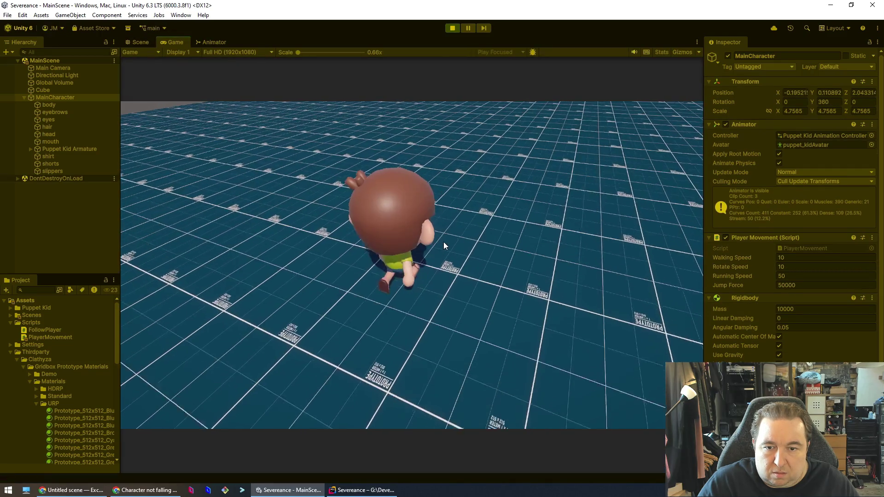
key(w)
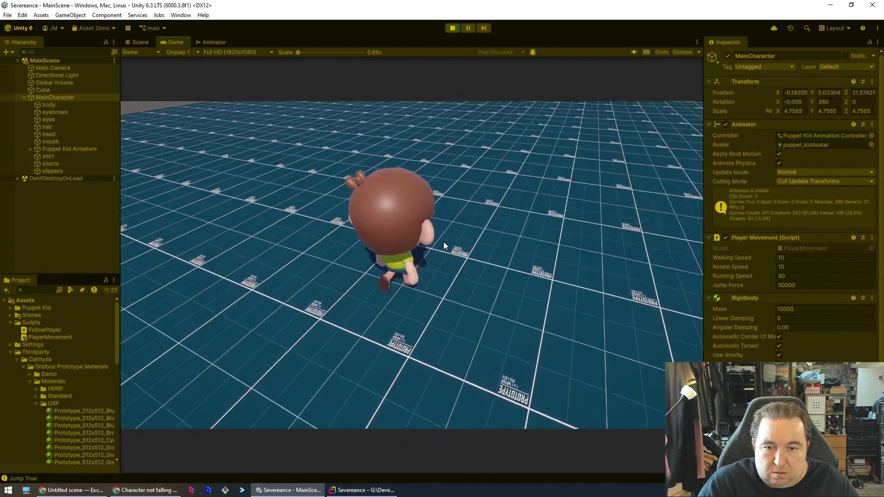
key(w)
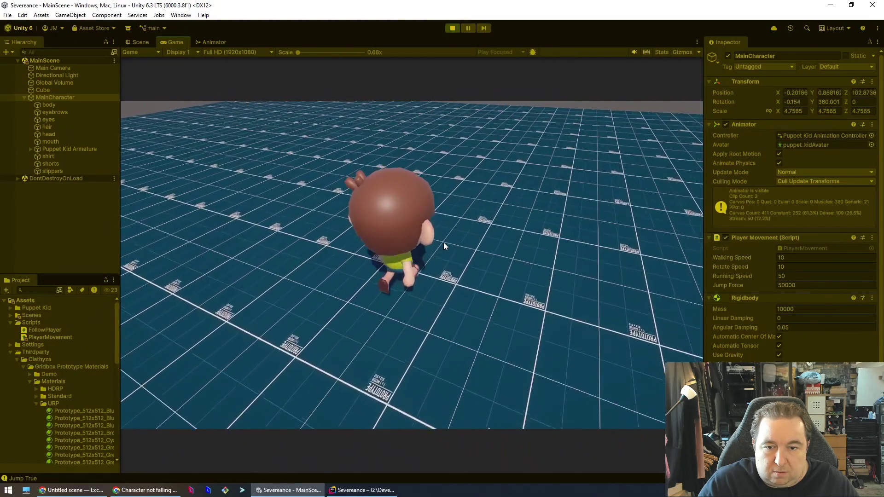
key(w)
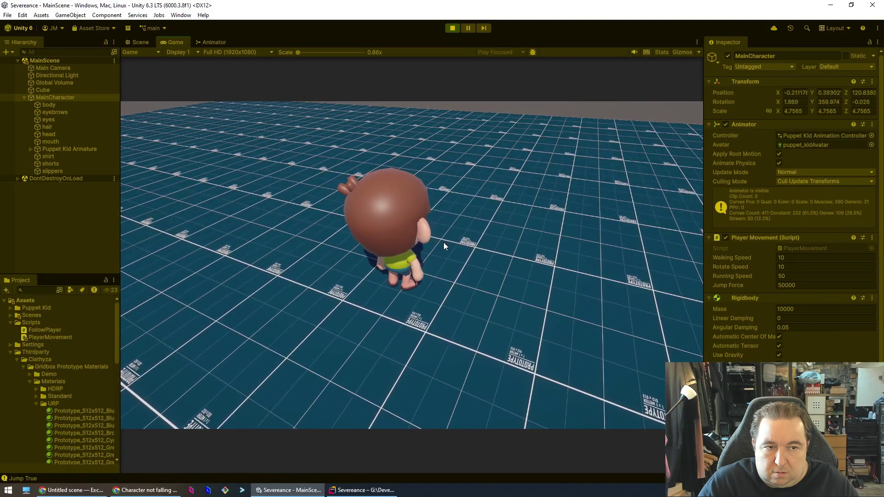
key(d)
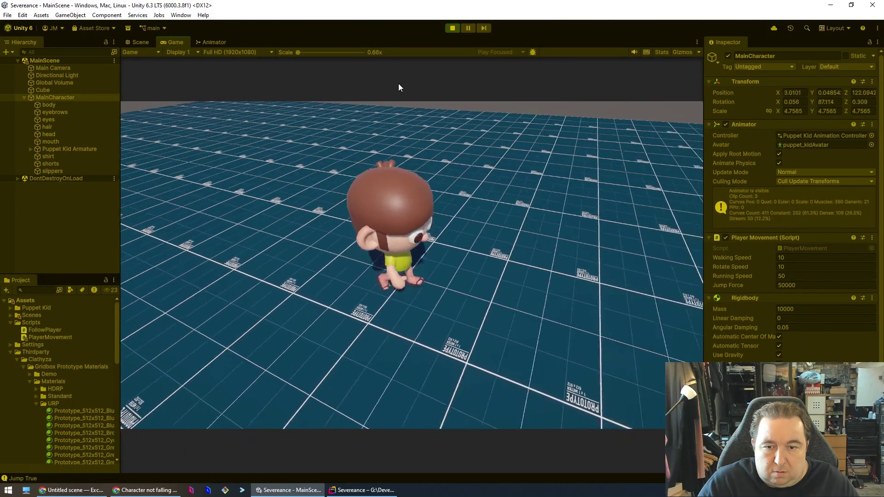
click(453, 30)
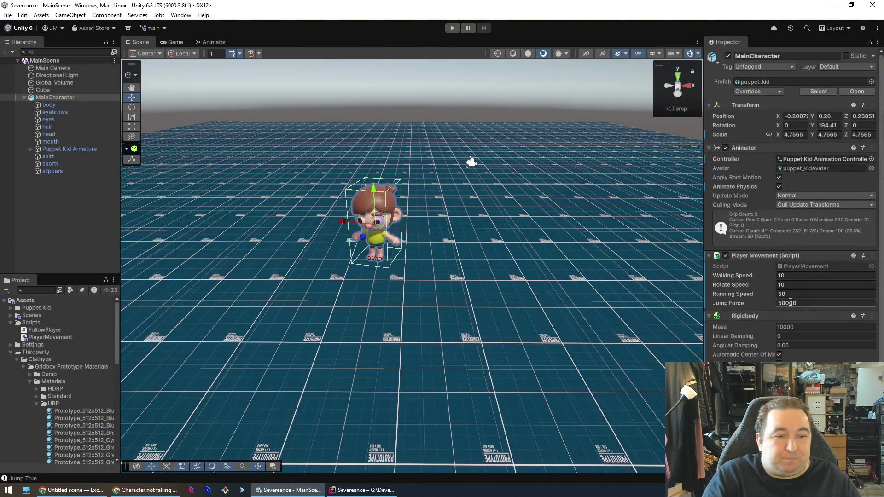
Step: Save the scene, then set Jump Force to 500 and Rigidbody Mass to 100
click(804, 302)
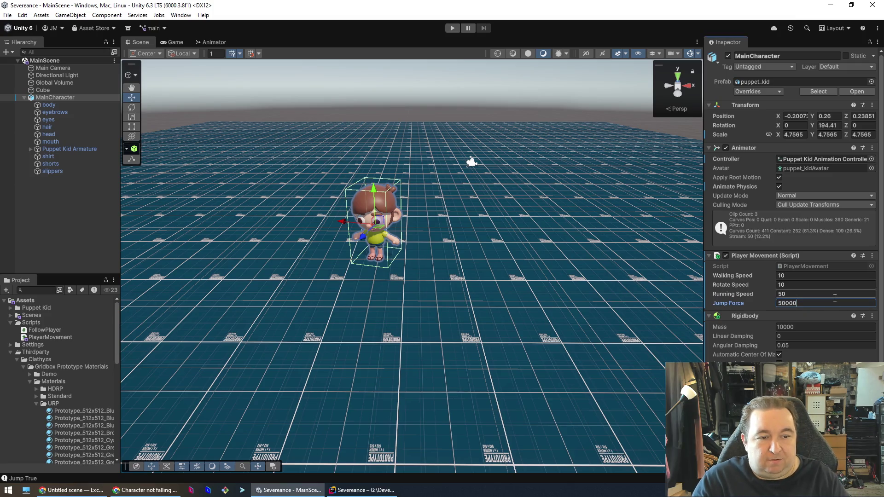
text(0)
key(ctrl+s)
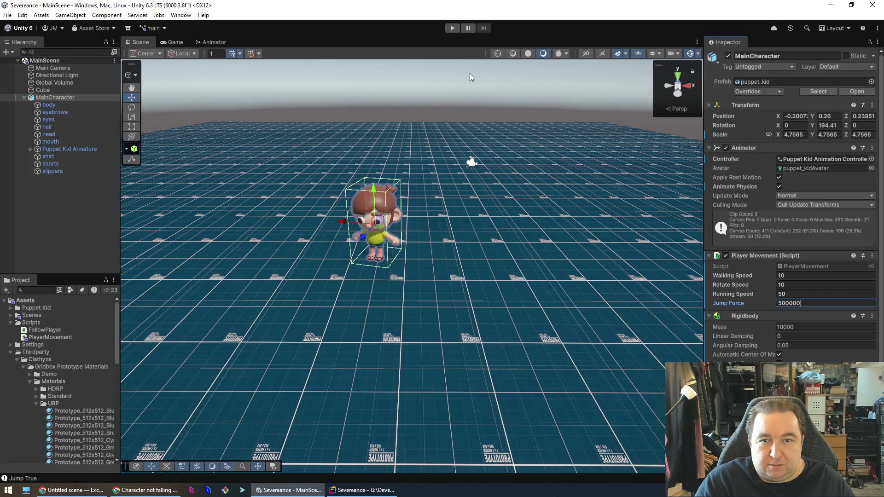
key(BackSpace)
key(BackSpace)
key(BackSpace)
text(10)
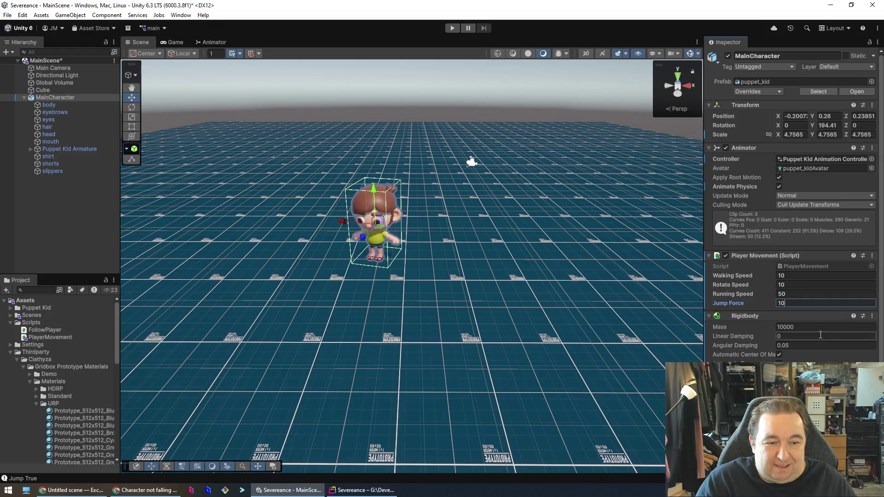
key(Tab)
text(100)
key(Tab)
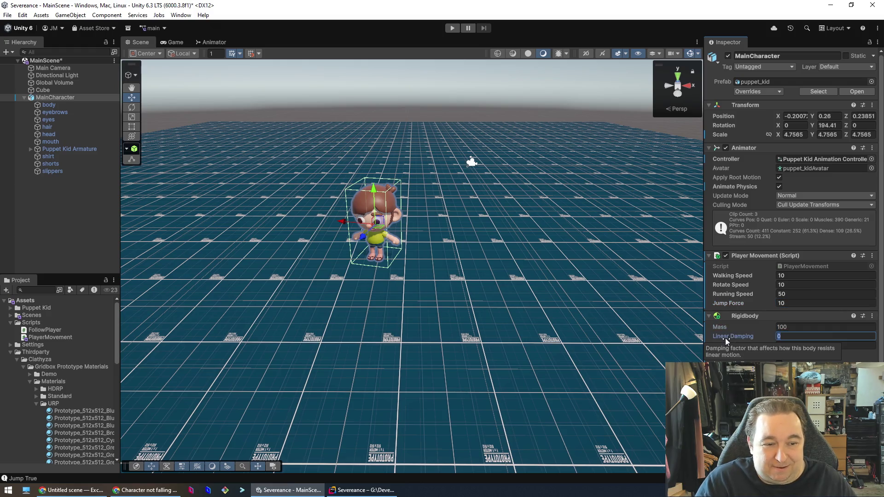
click(775, 303)
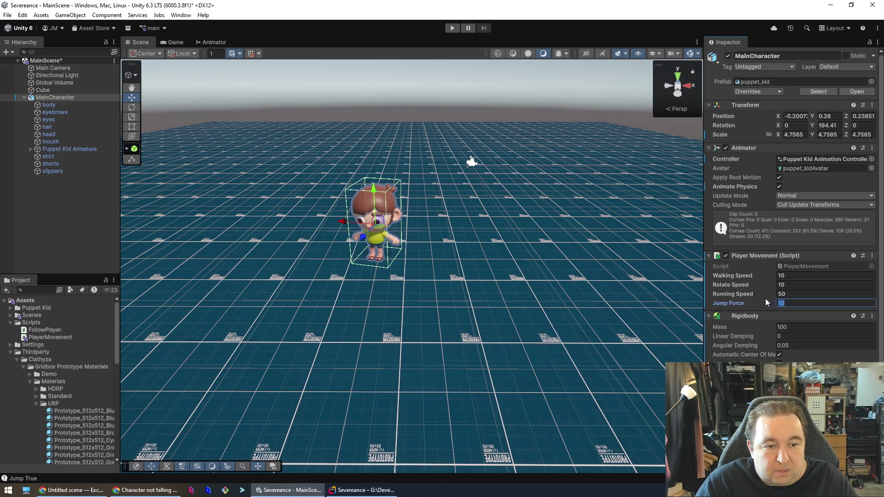
text(50)
key(Tab)
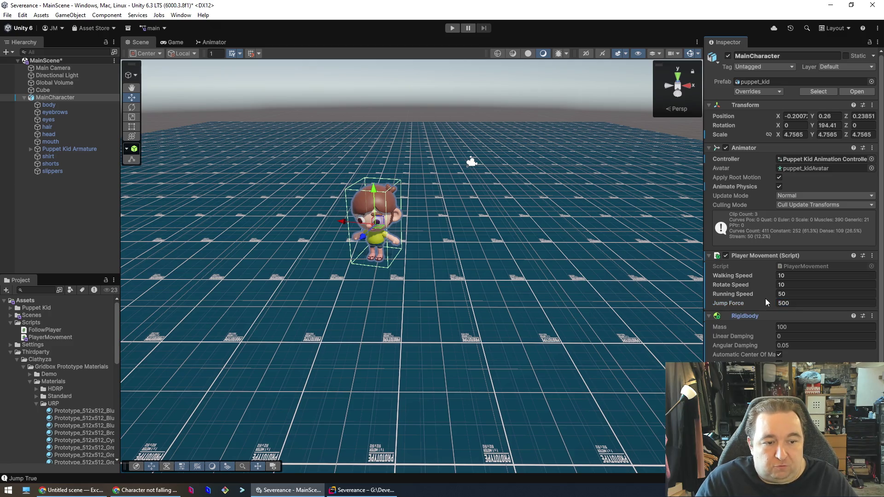
Step: Play-test the character running forward and jumping with Space, then stop
click(447, 28)
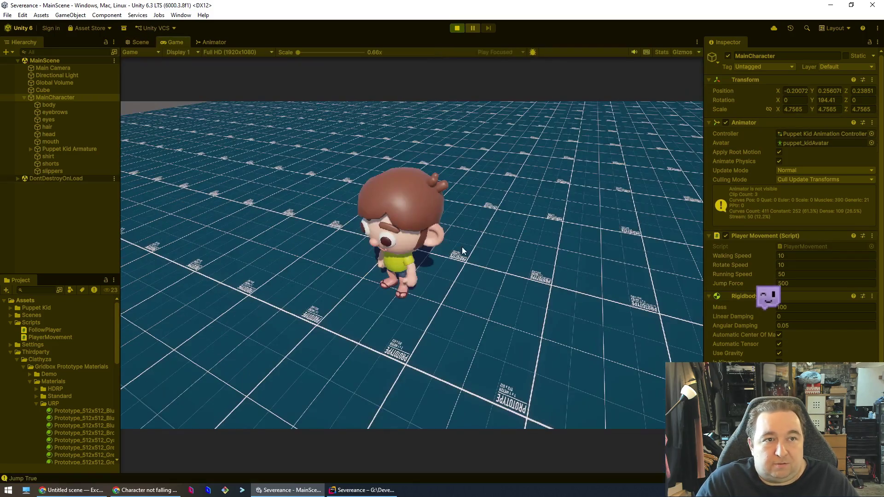
key(w)
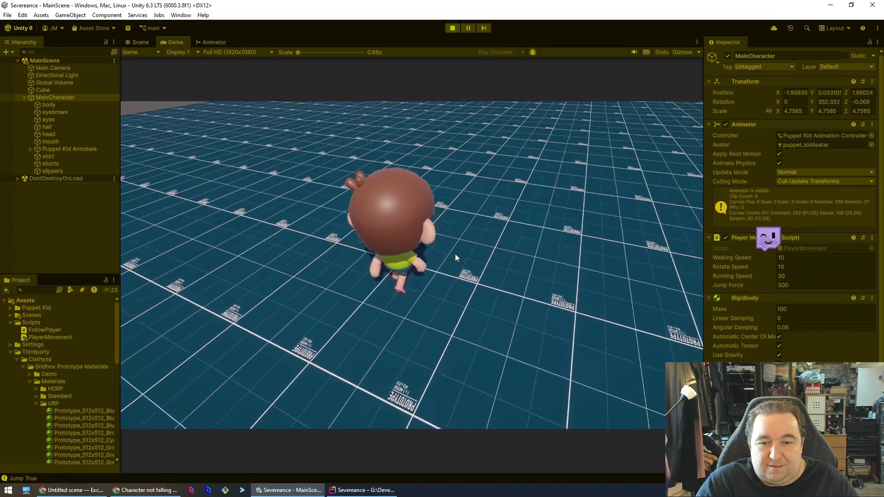
key(space)
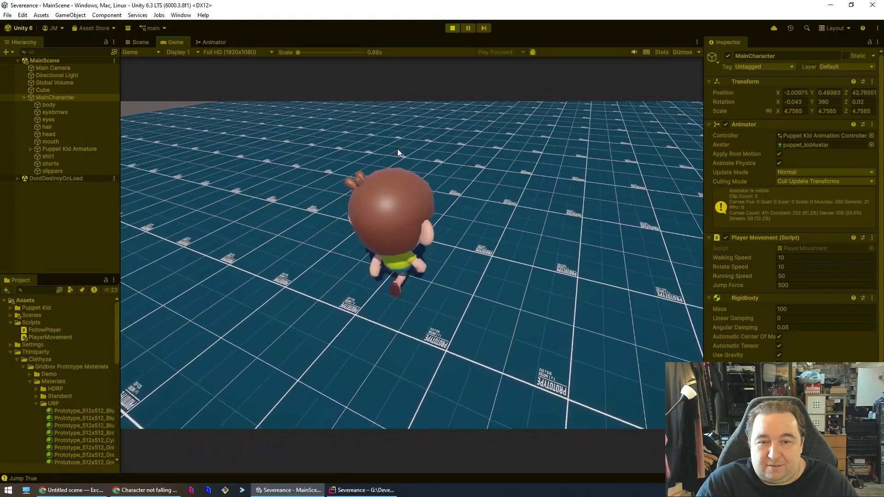
click(449, 29)
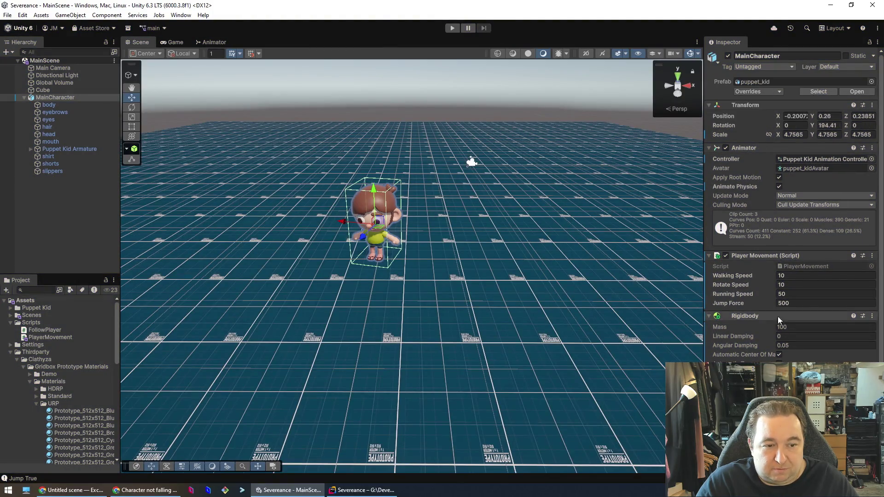
Step: Try a Jump Force of 5000 in a play test, running forward and jumping, then stop
click(810, 302)
text(0)
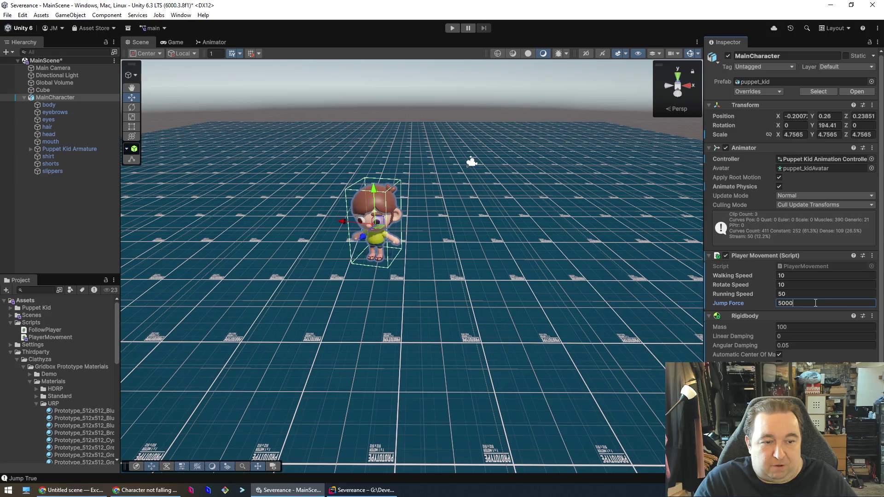
click(452, 27)
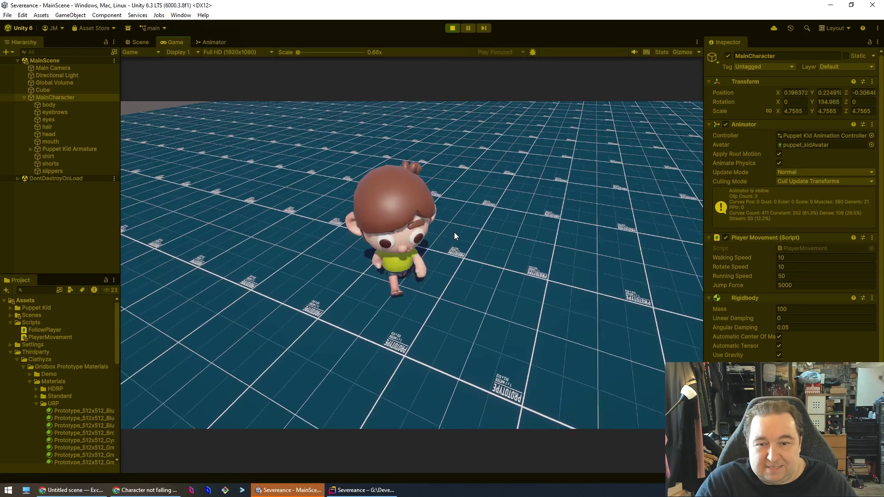
key(w)
key(space)
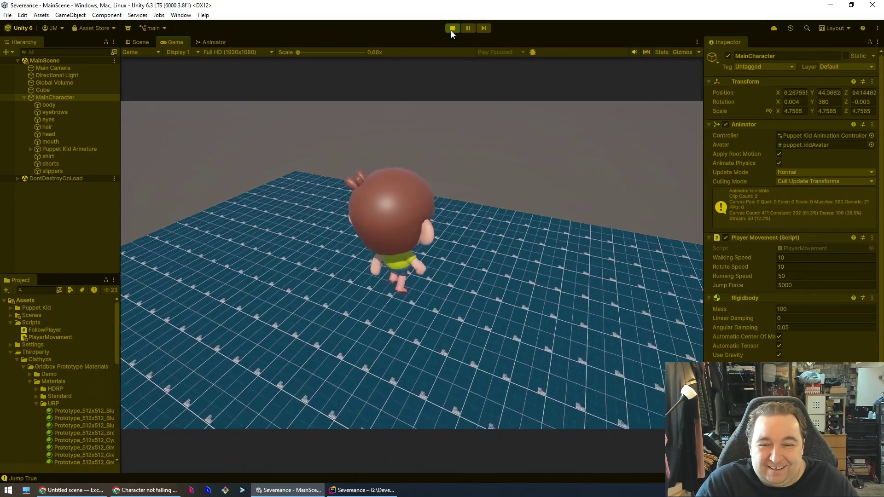
click(451, 31)
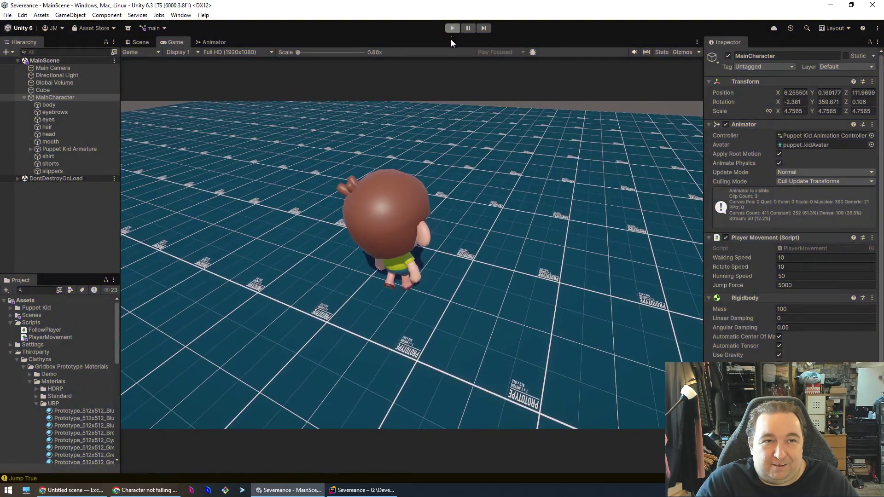
Step: Set Jump Force to 1000 and play-test walking, sprinting, turning in all directions and jumping
click(800, 304)
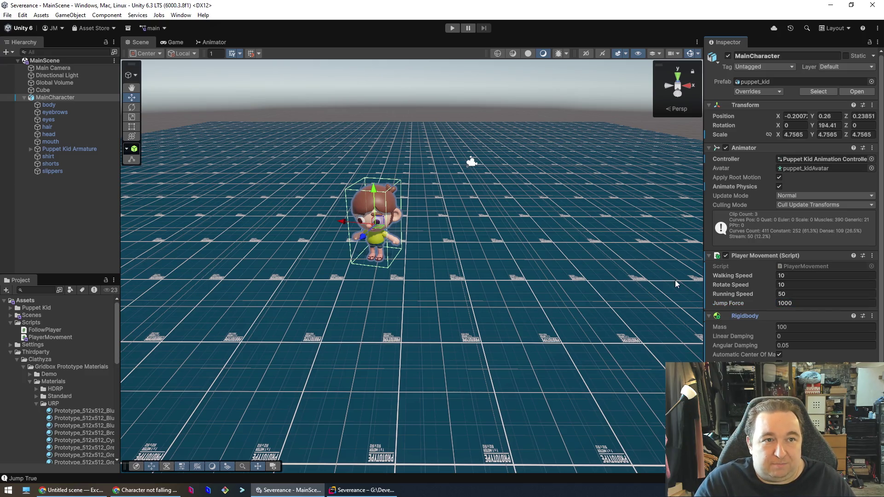
click(453, 29)
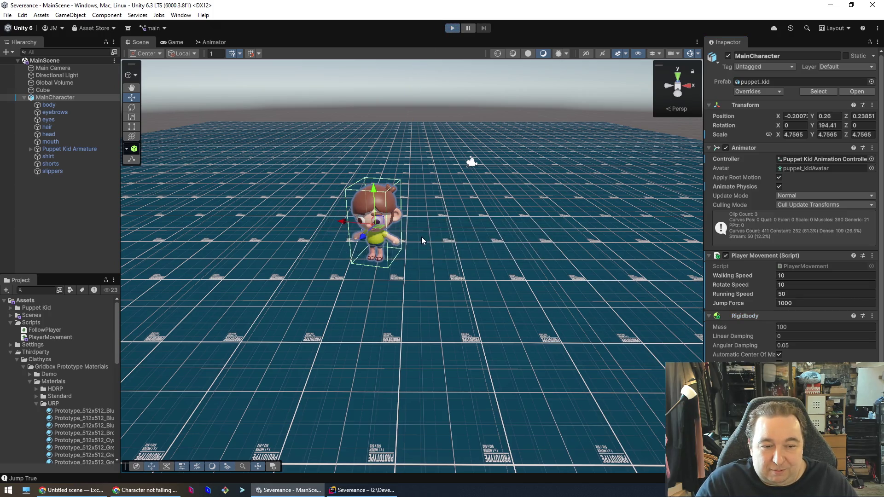
key(w)
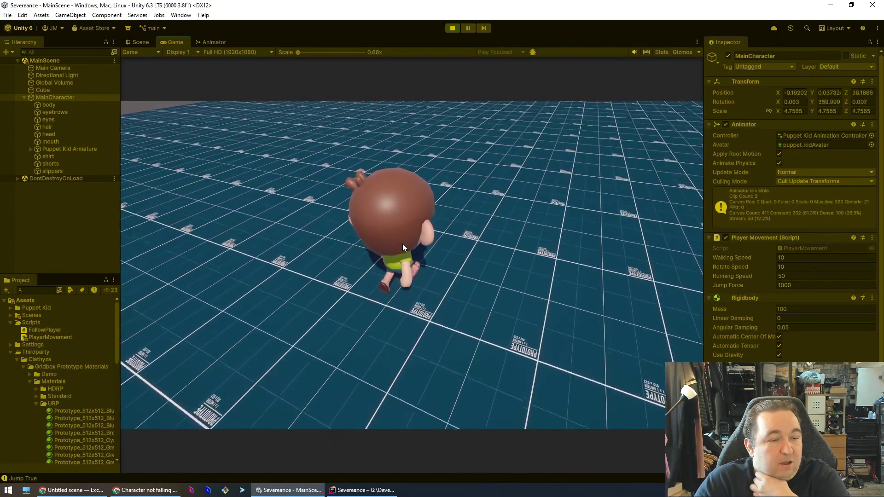
key(shift)
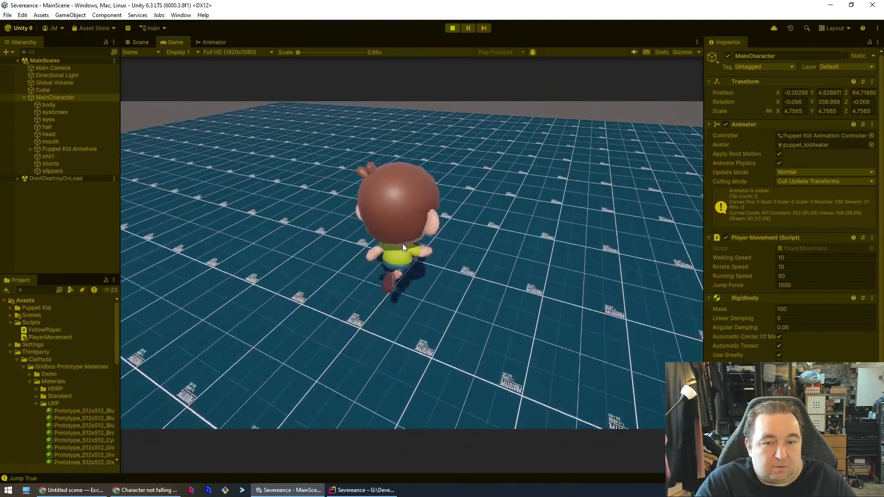
key(a)
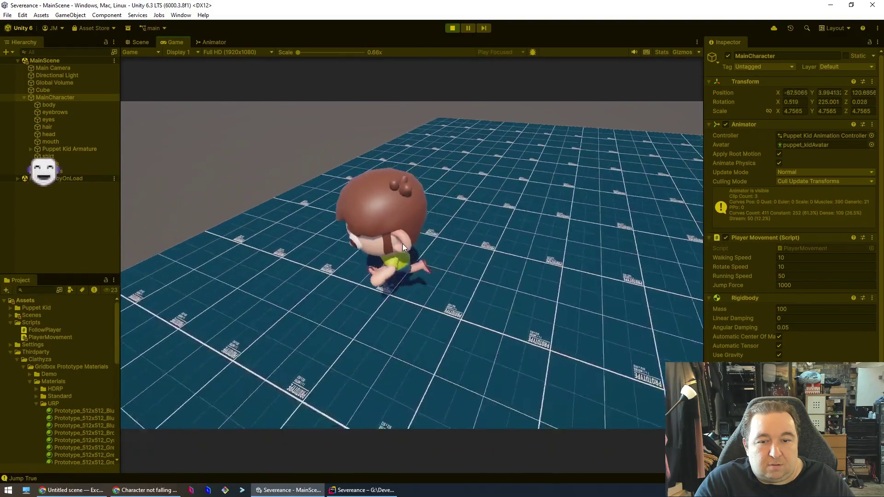
key(s)
key(d)
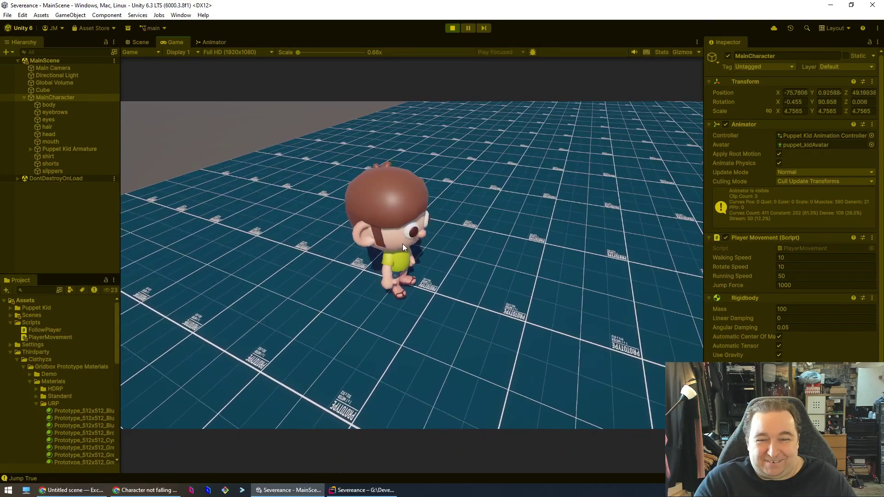
key(space)
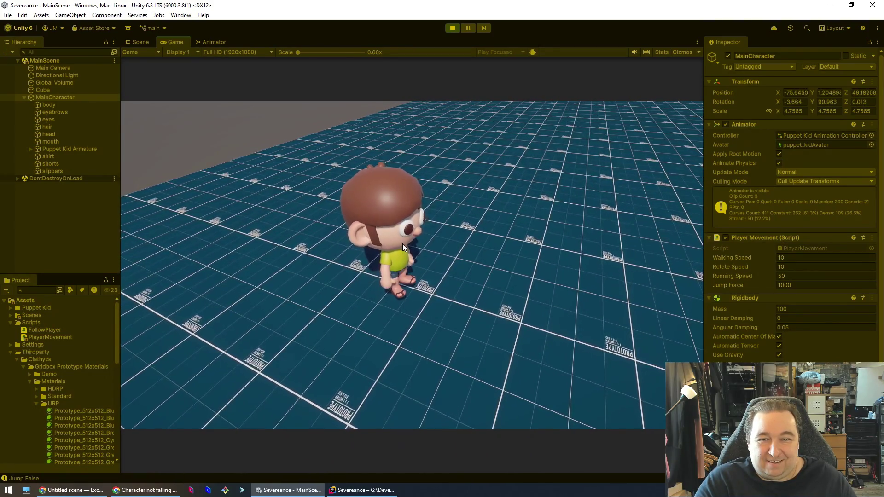
key(w)
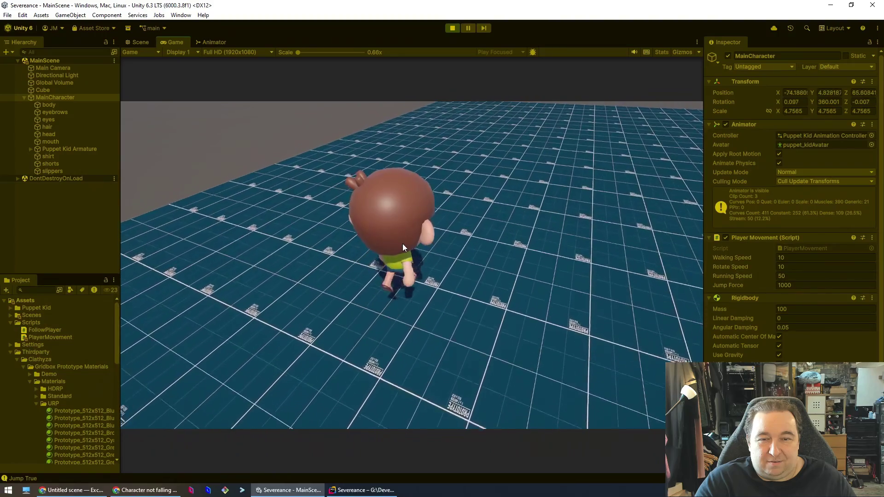
key(space)
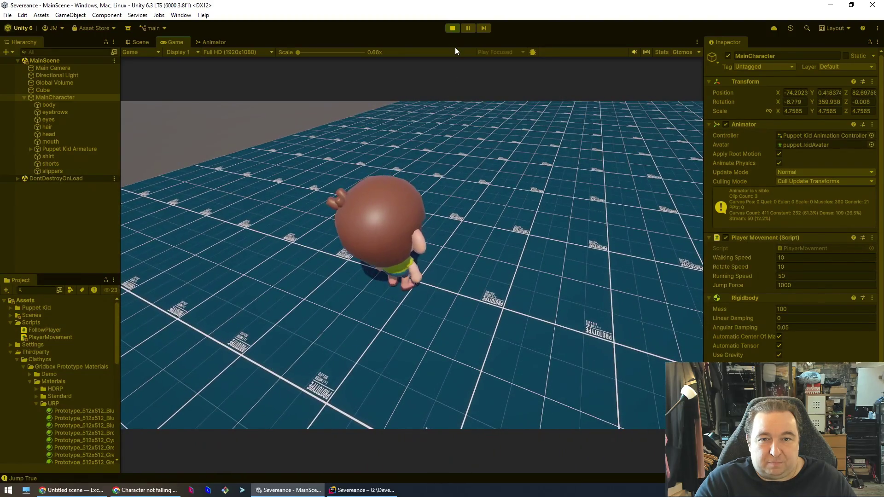
click(452, 29)
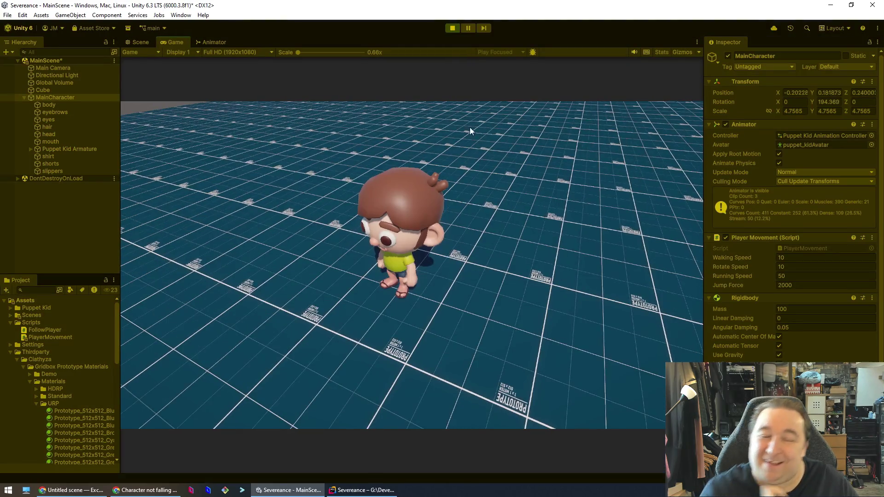
Step: Run the character forward, jump twice and turn back toward the camera at Jump Force 2000, then stop
key(w)
key(space)
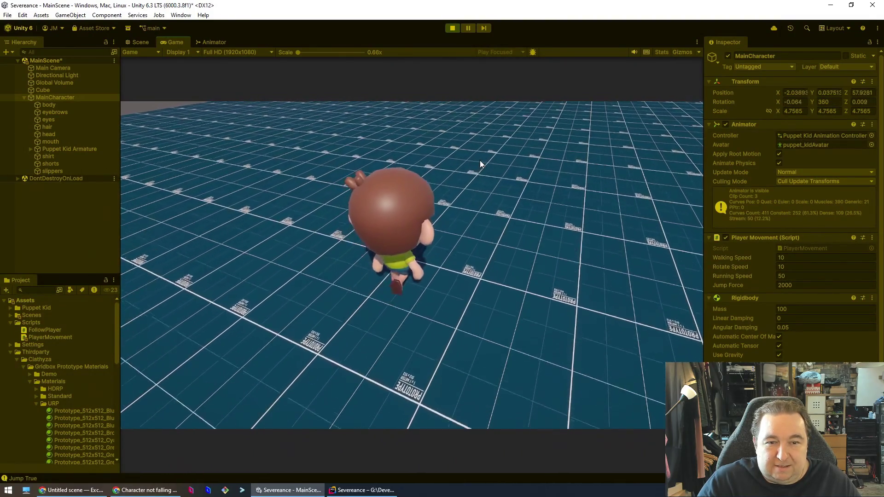
key(space)
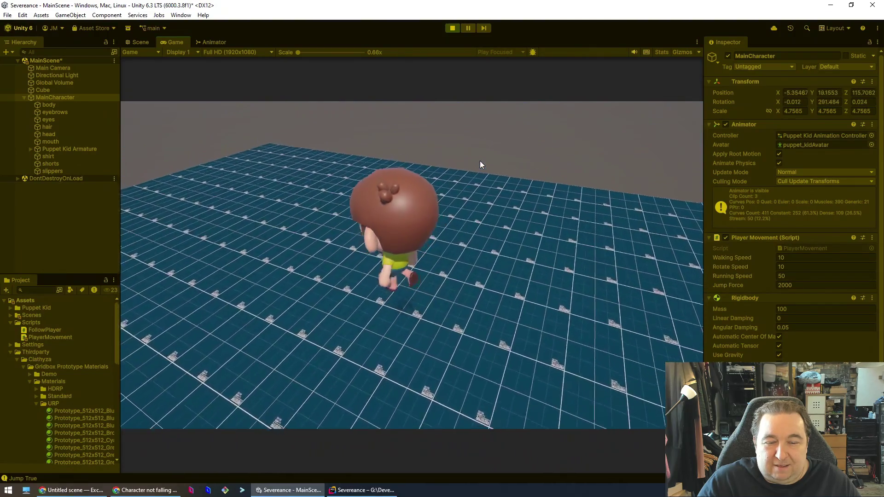
key(s)
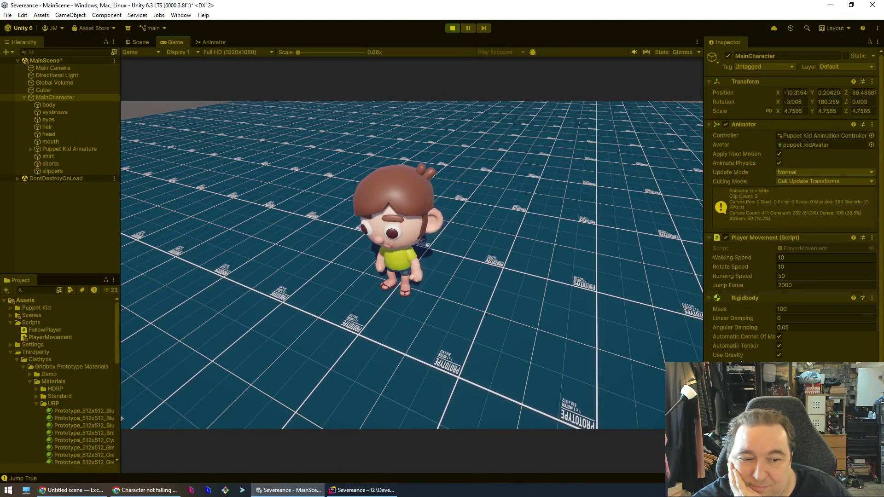
click(448, 29)
text(4)
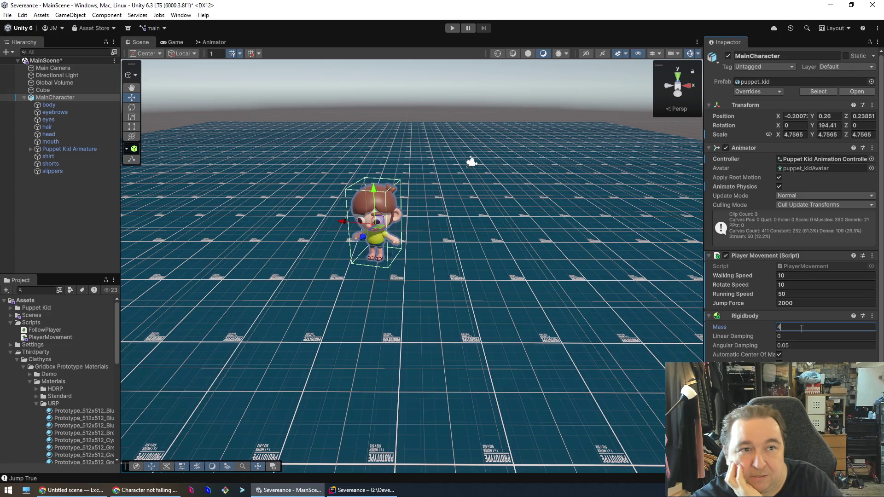
Step: Set the Rigidbody Mass to 1000 and play-test the heavier character walking forward
text(1000)
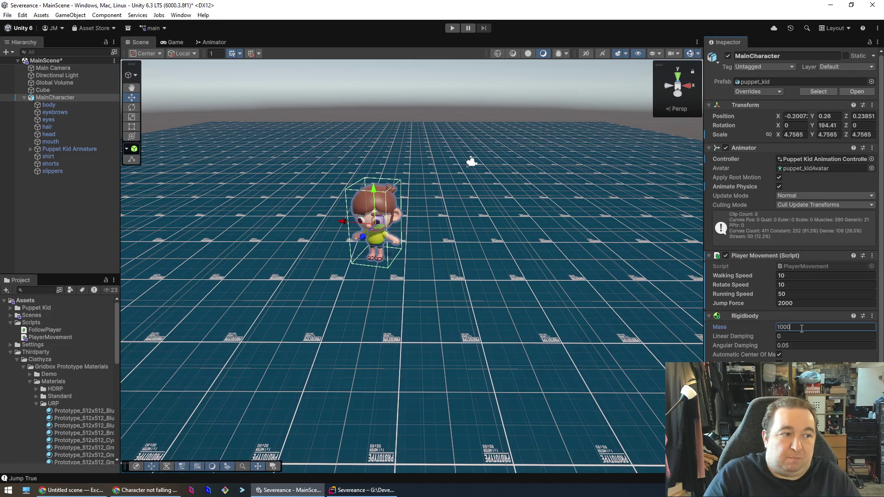
key(Tab)
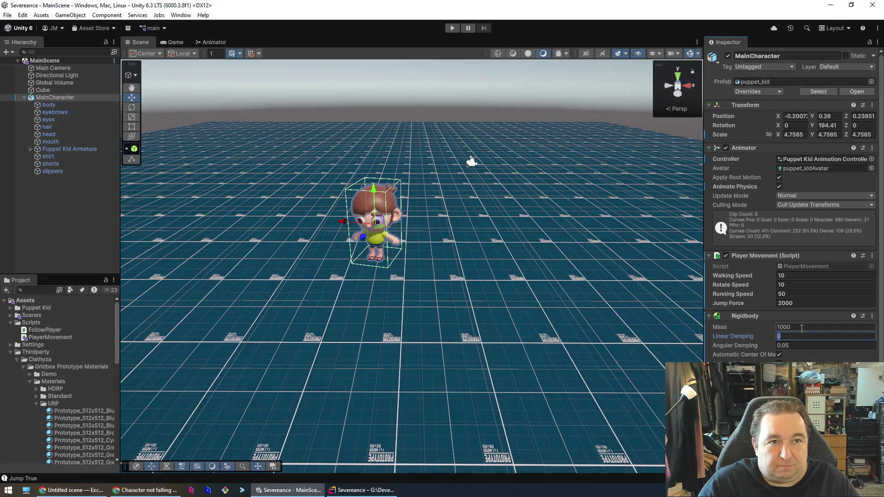
click(452, 30)
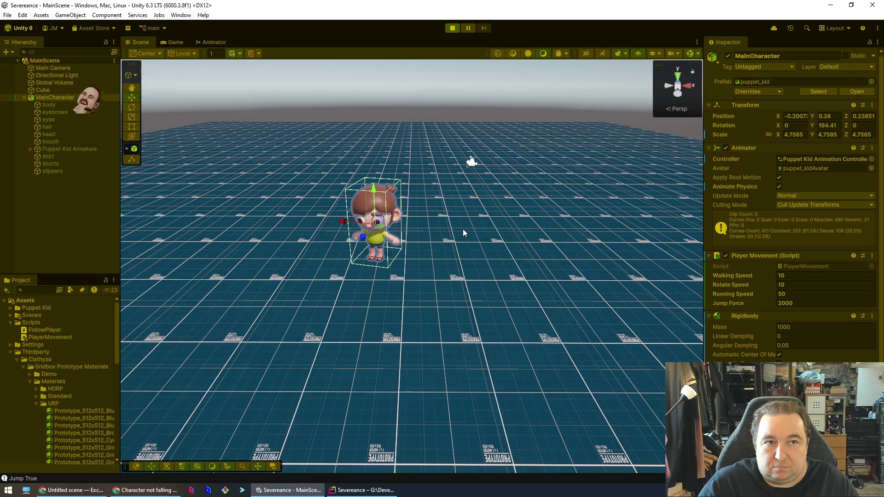
key(w)
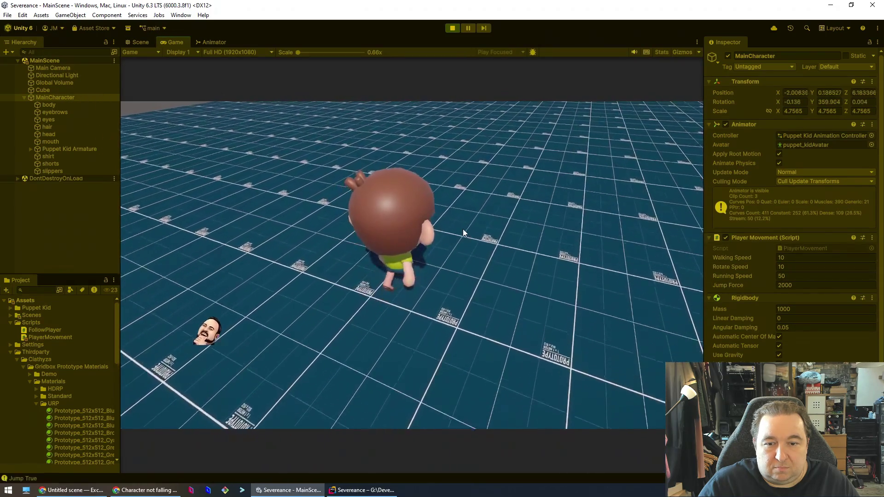
key(w)
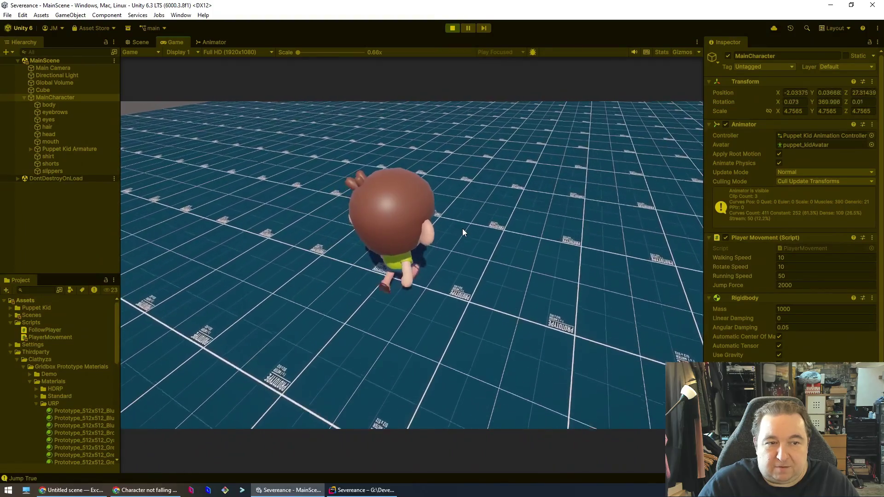
key(w)
click(453, 29)
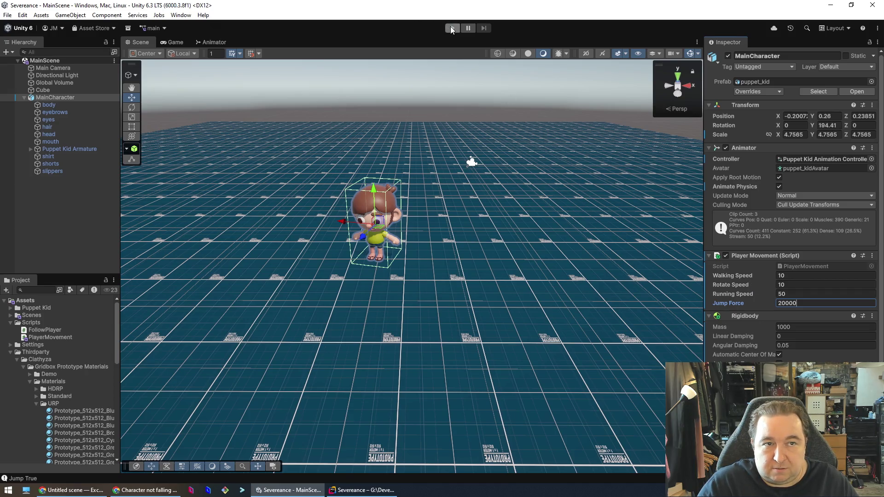
Step: Play-test at Jump Force 20000, walking the kid forward and leaping high, then stop
click(452, 28)
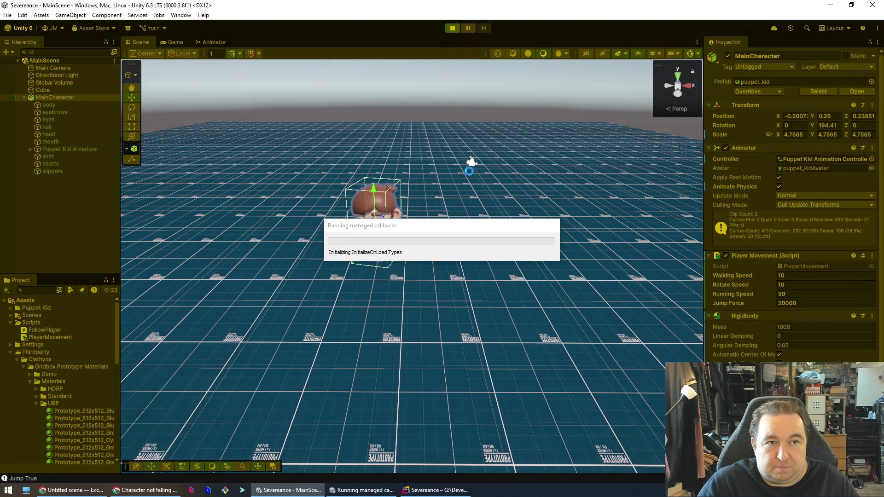
key(w)
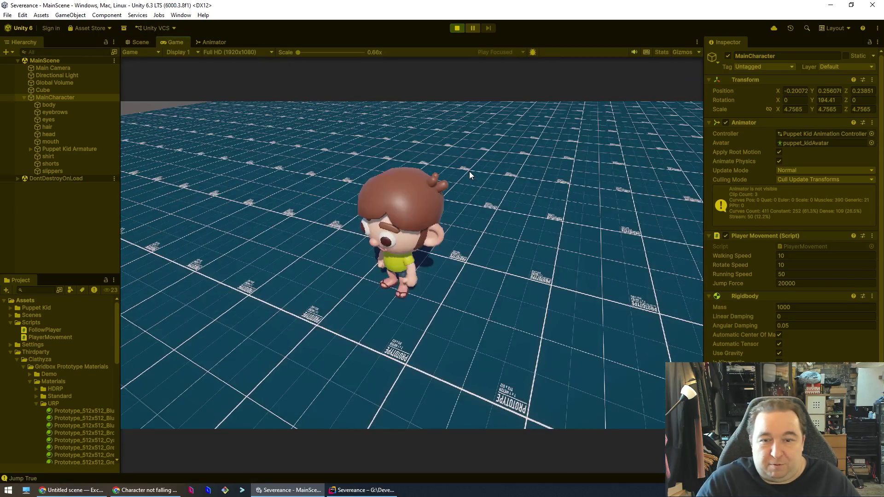
key(space)
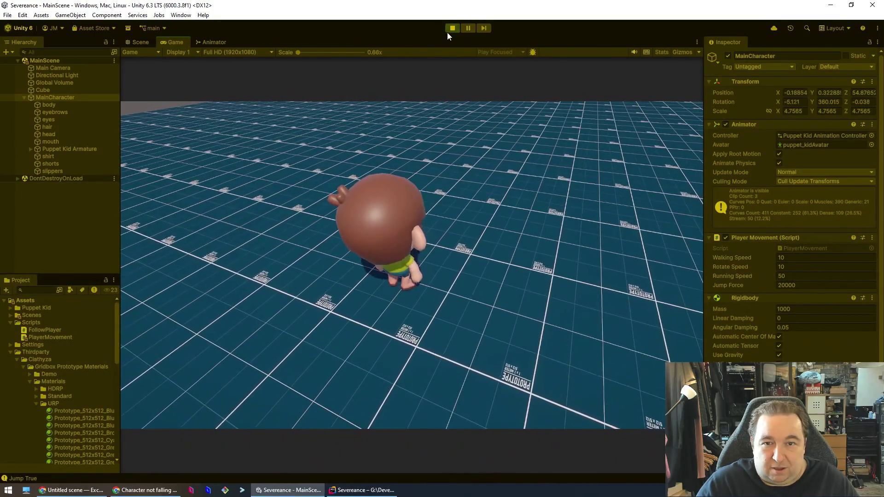
click(450, 29)
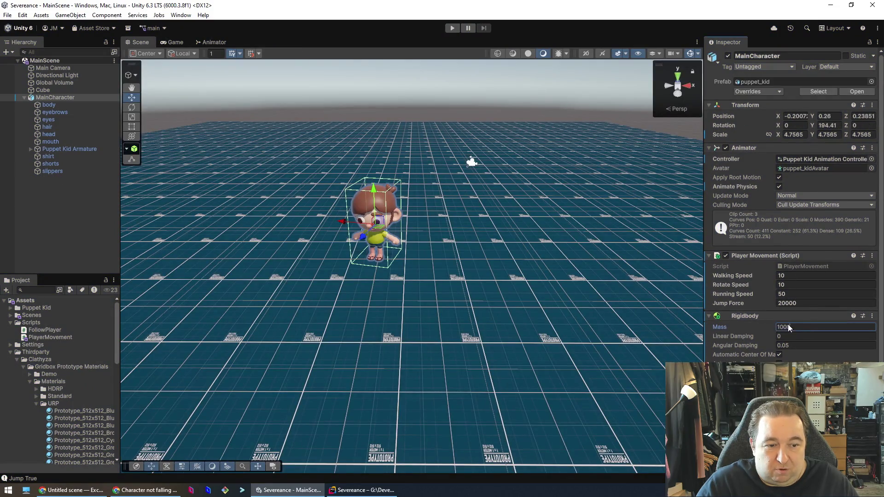
Step: Confirm the Rigidbody Mass of 100
key(BackSpace)
key(Return)
key(Tab)
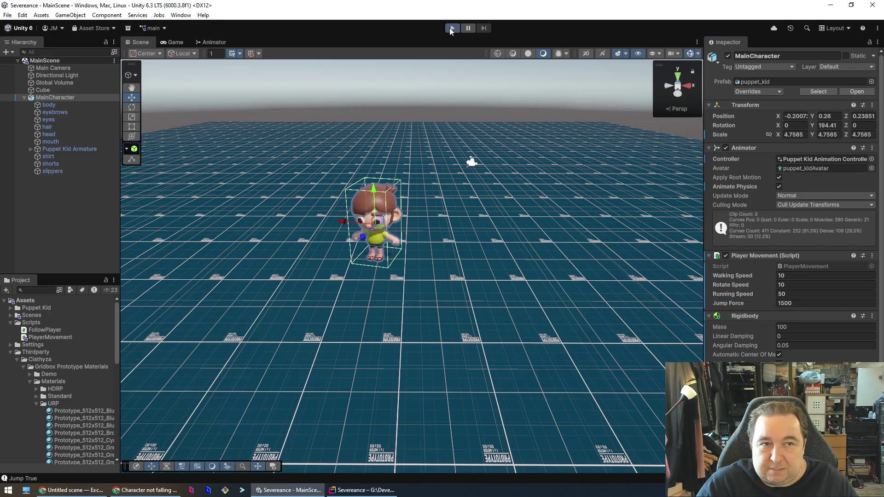
Step: Play-test the kid walking forward with W at Jump Force 1500, then stop
click(451, 28)
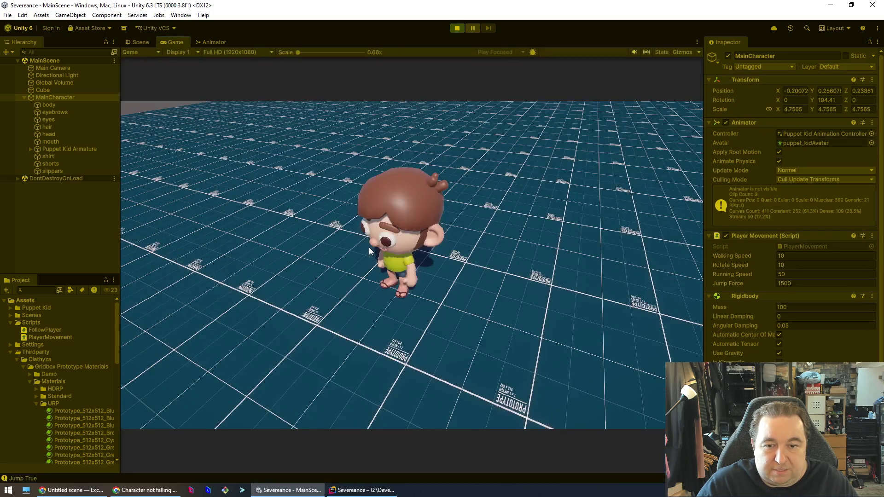
key(w)
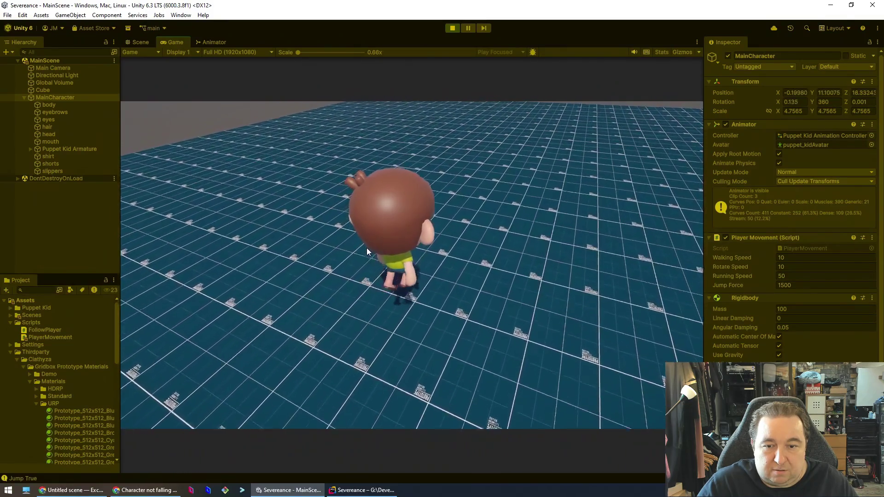
key(w)
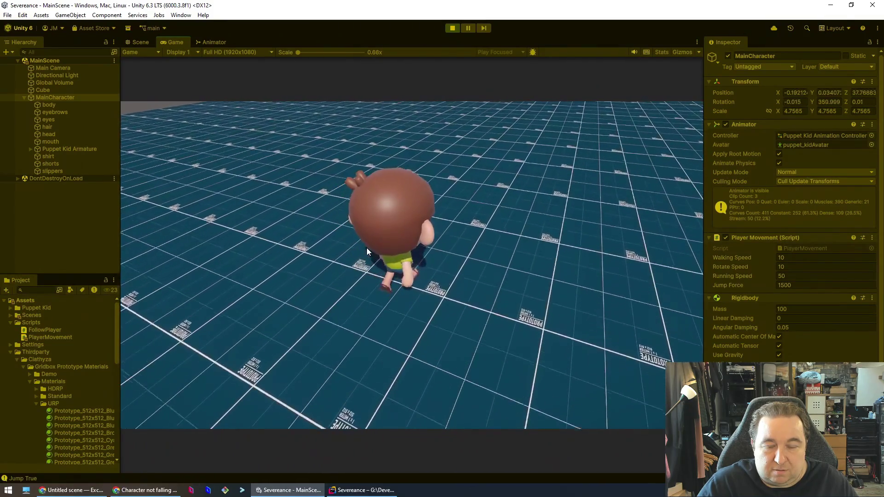
key(w)
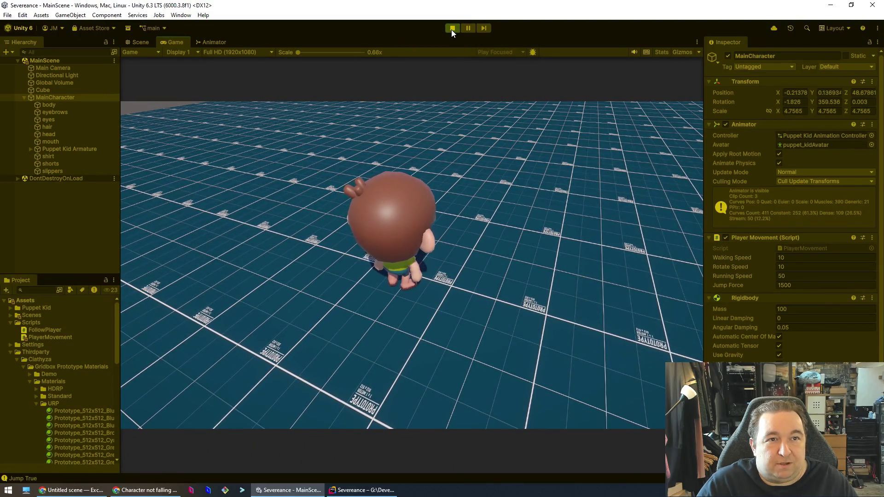
click(451, 28)
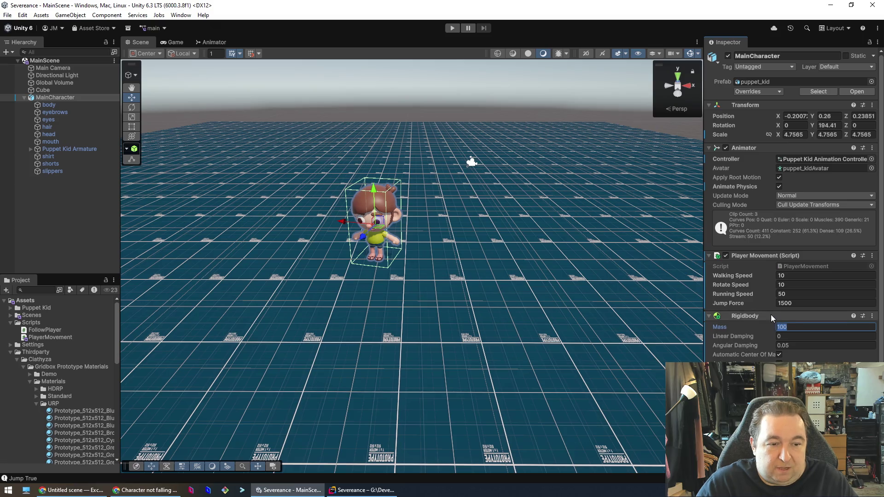
Step: Test-walk the kid with Rigidbody Mass 200, then change the Mass back to 100
text(200)
key(Tab)
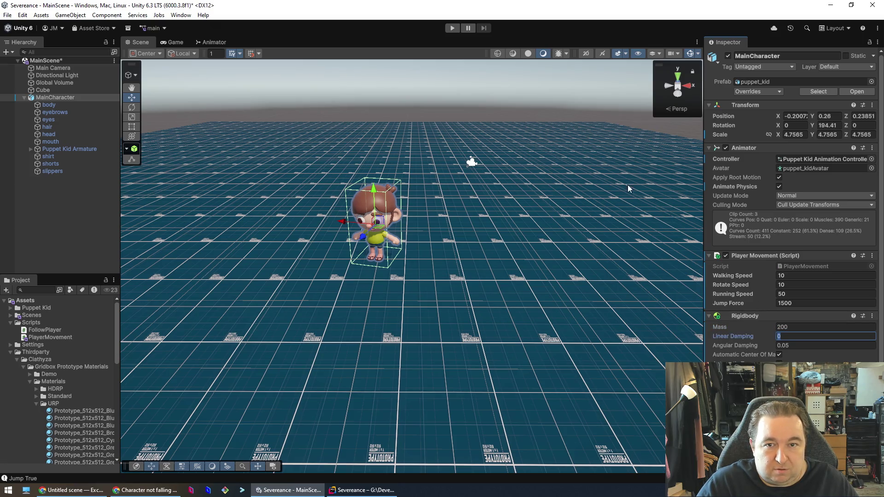
click(451, 28)
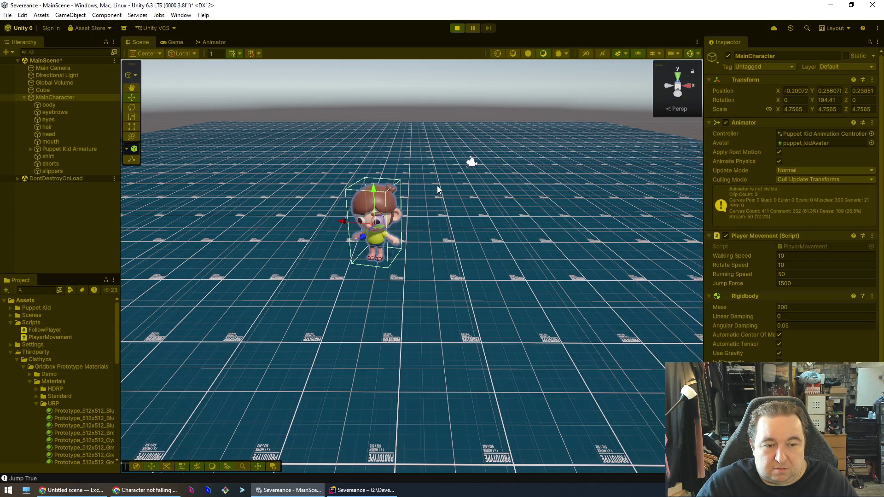
key(w)
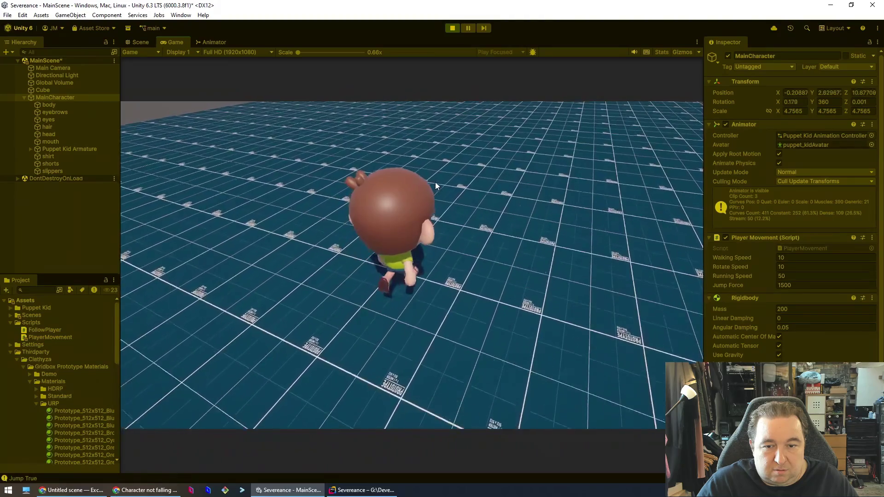
key(w)
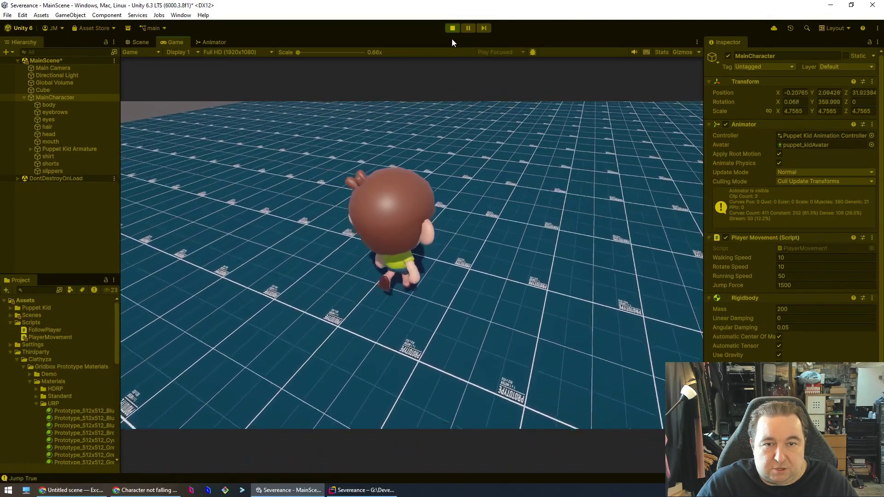
click(452, 27)
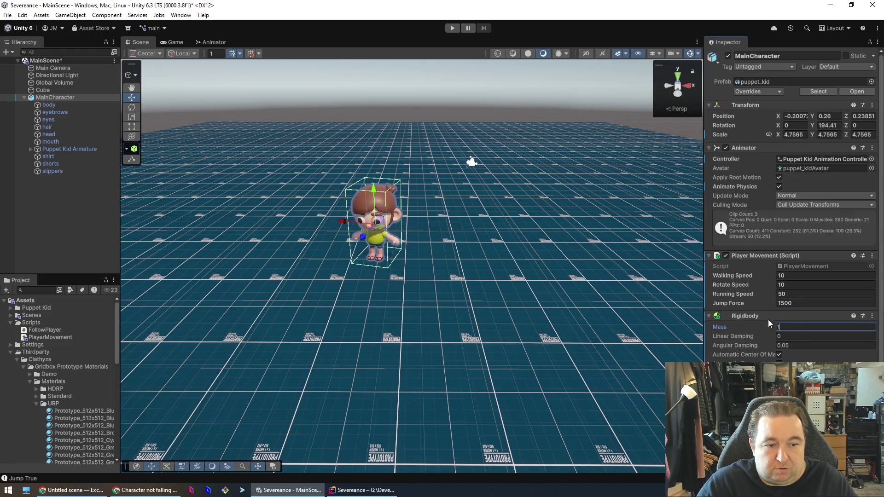
text(00)
click(779, 300)
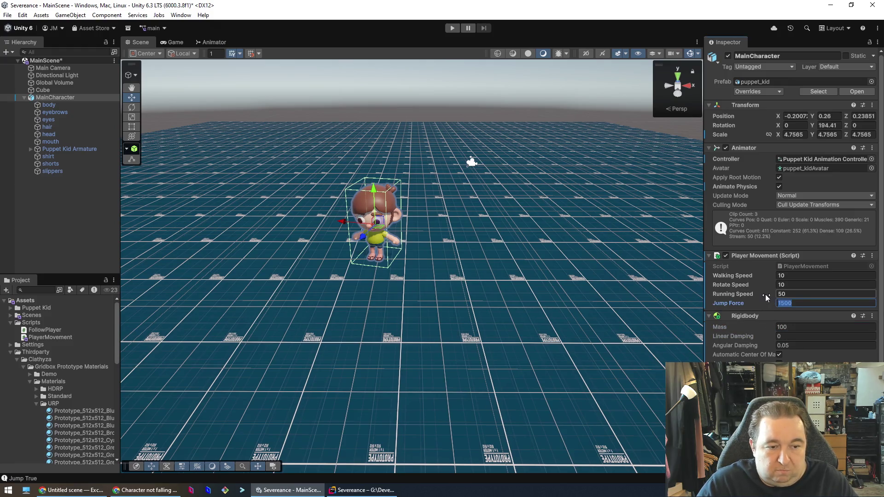
Step: Set the kid's Jump Force to 1200 and save
text(1200)
key(Return)
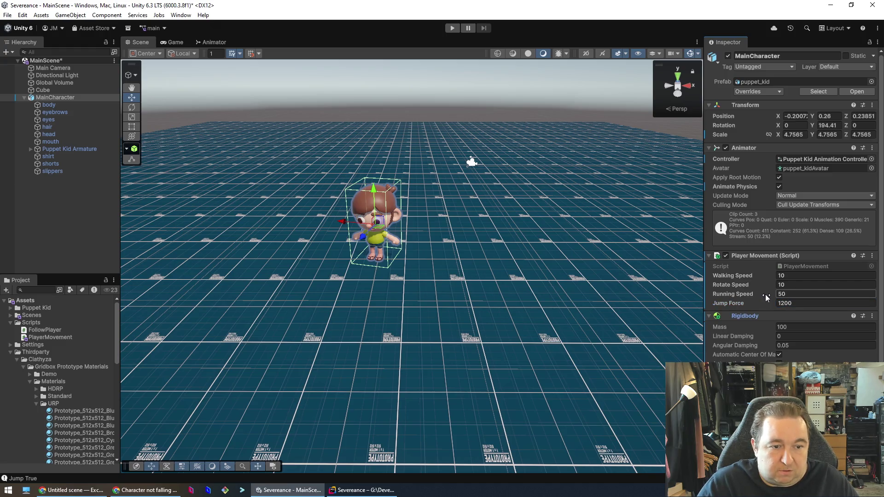
key(ctrl+s)
Step: Play-test walking forward and jumping, then bring up the Claude chat about slow falling
click(453, 28)
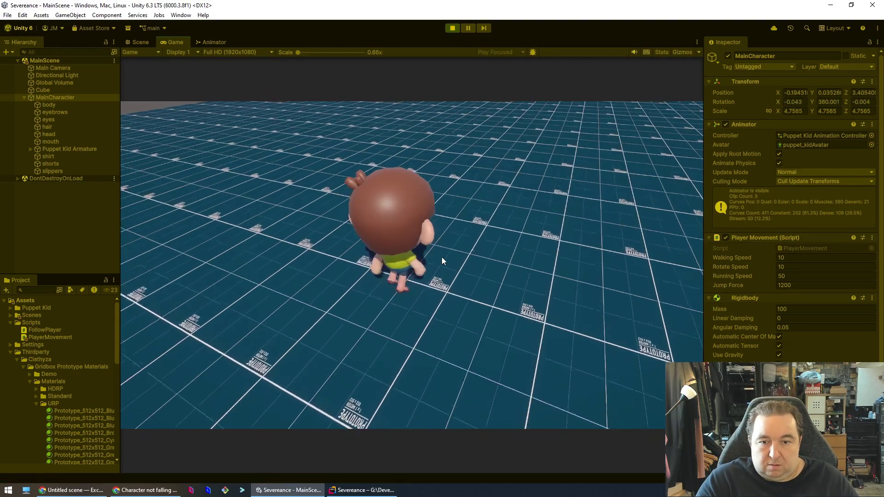
key(w)
key(space)
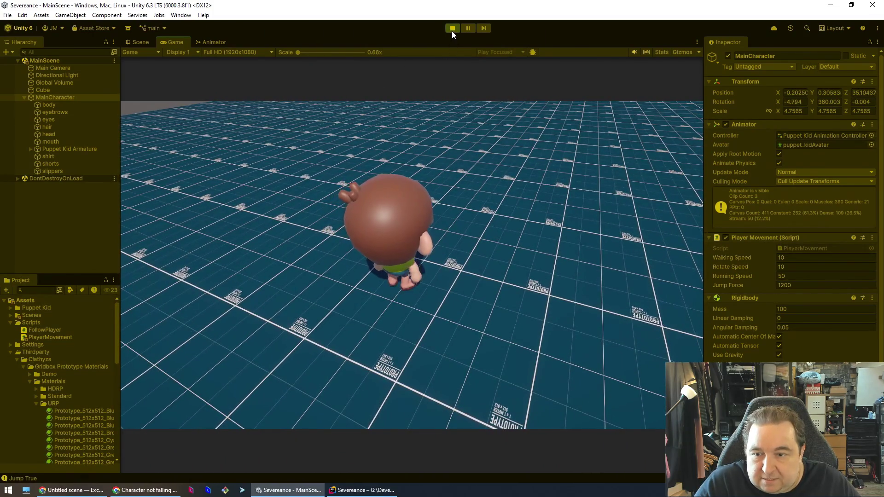
click(452, 30)
click(145, 490)
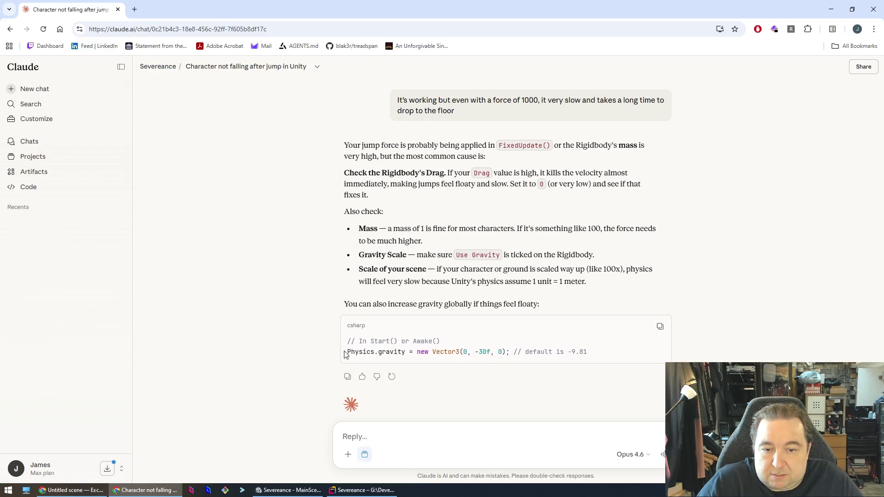
Step: Highlight the Physics.gravity (0, -30, 0) line in Claude's answer
drag(344, 354, 612, 356)
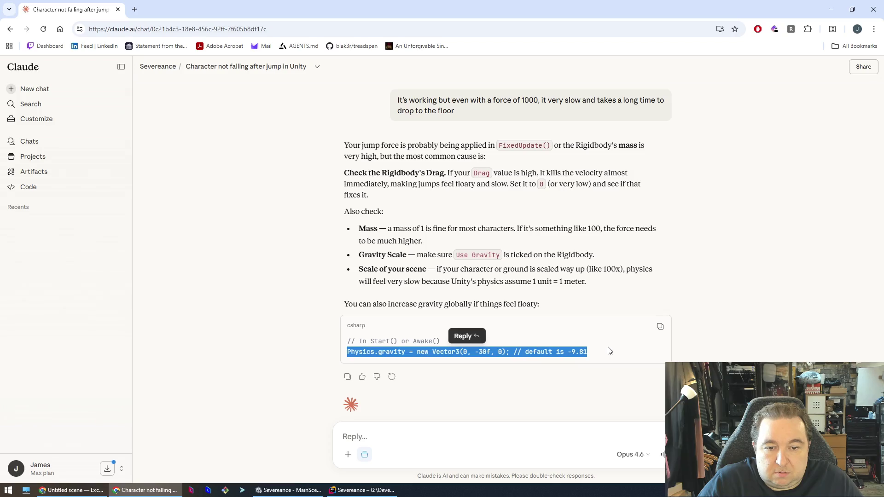
click(609, 351)
key(alt+Tab)
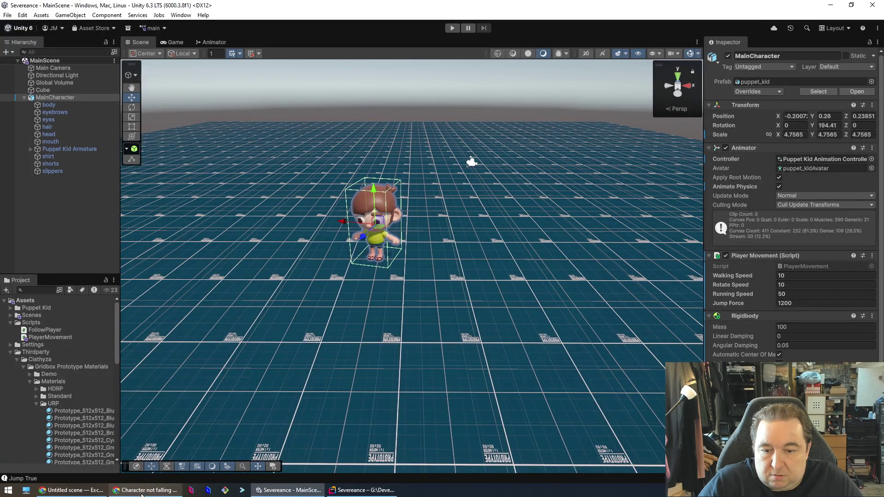
Step: Look over PlayerMovement.cs in Rider, then bring Unity back to the front
click(361, 490)
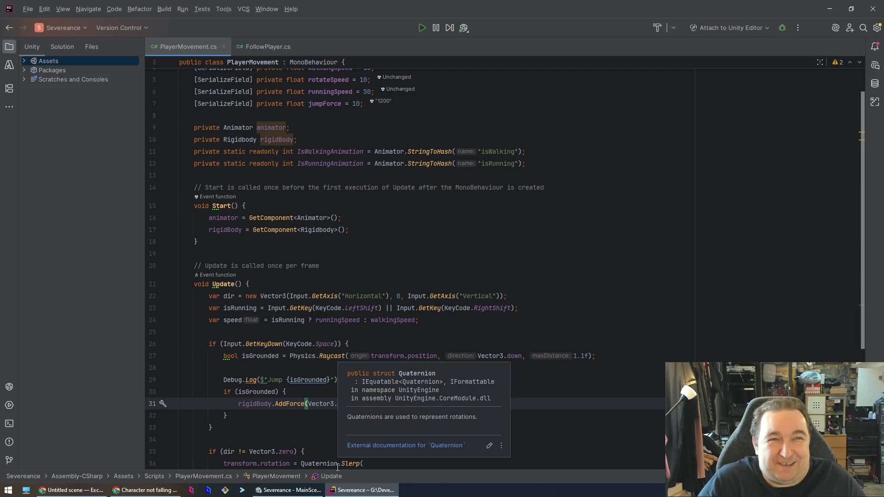
key(ctrl+alt+Left)
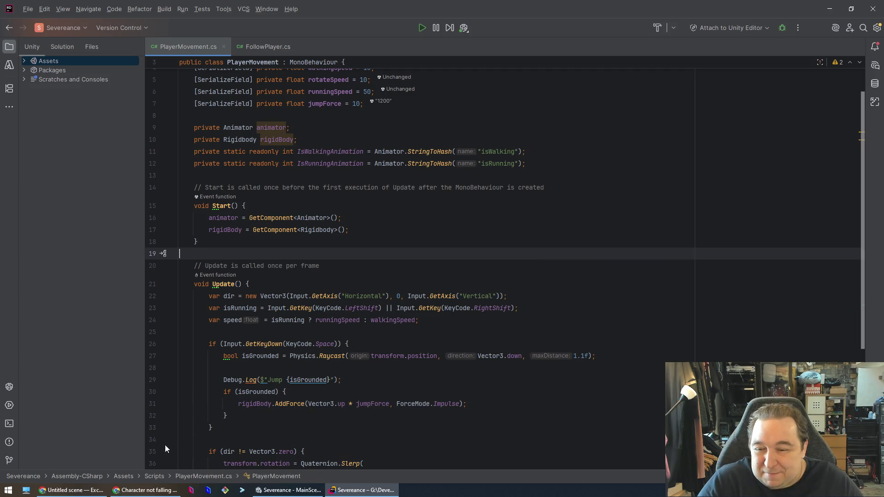
click(288, 490)
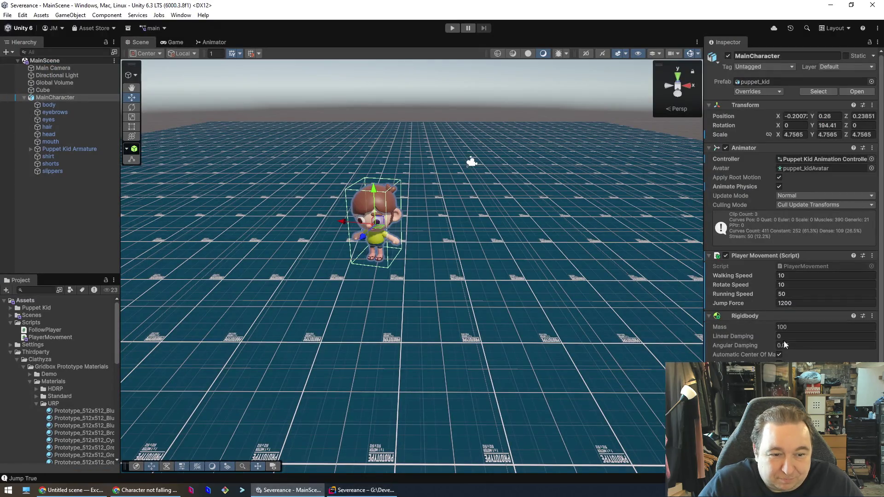
Step: Set the Rigidbody Linear Damping to 100 and play-test walking forward
mouse_move(750, 335)
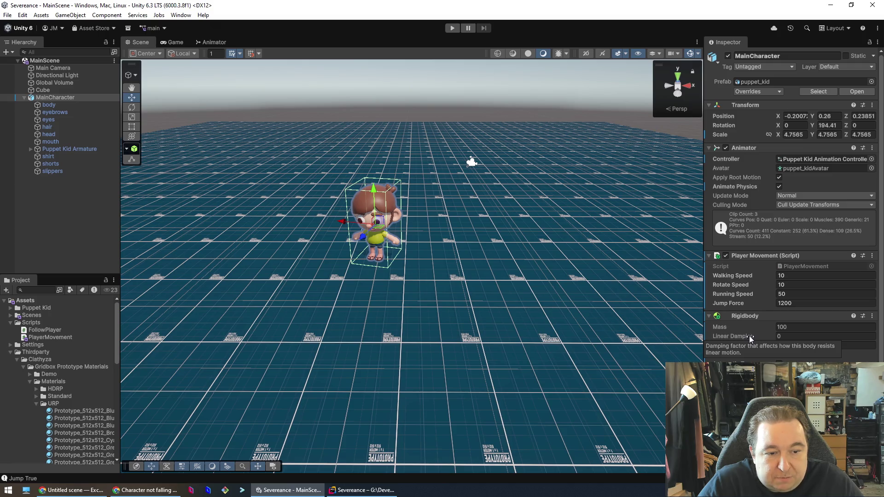
click(781, 337)
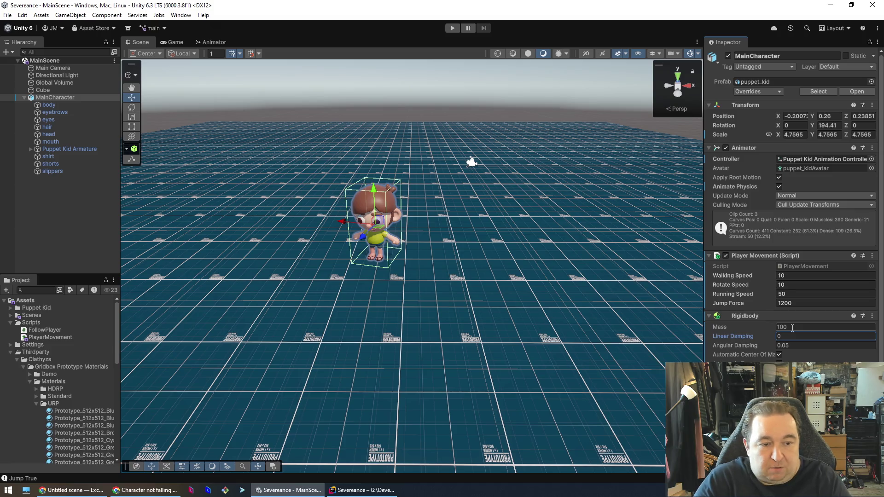
text(10)
key(Tab)
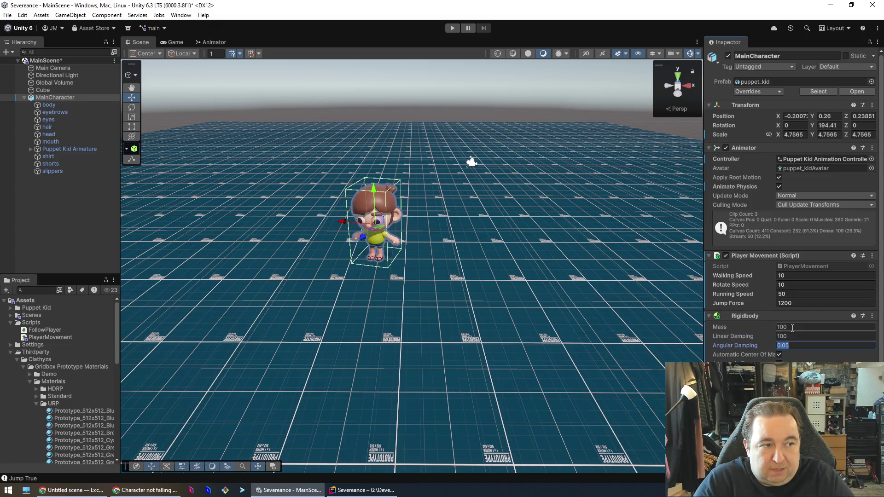
click(452, 28)
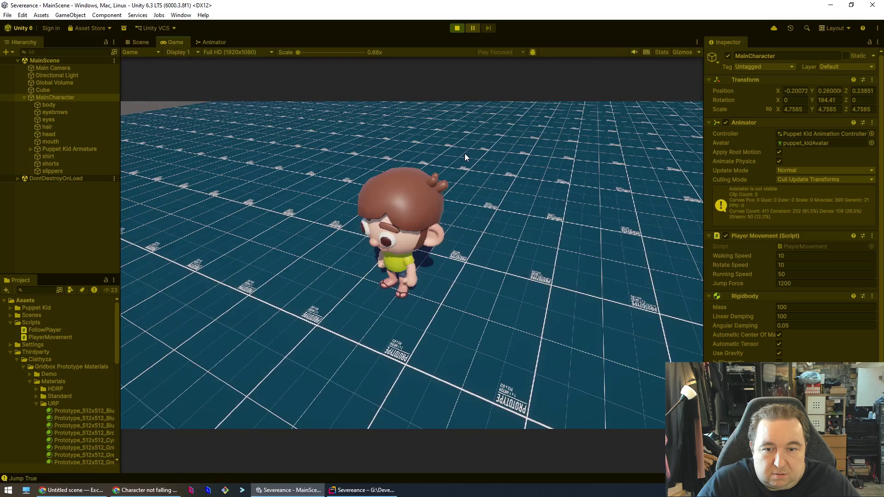
key(w)
key(w)
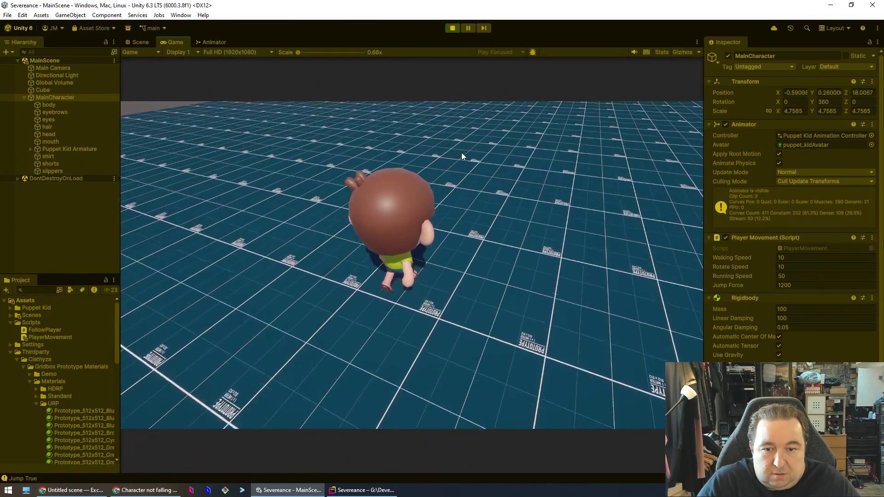
click(448, 31)
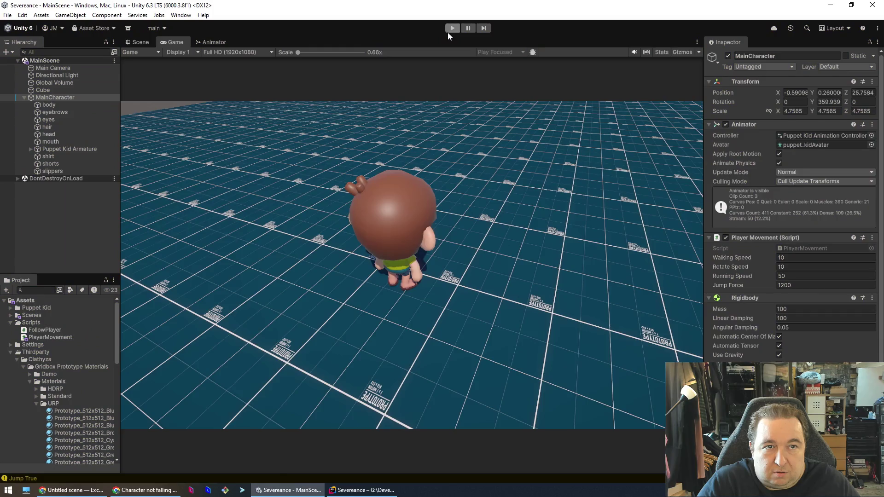
Step: Reset Linear Damping to 0 and select the floor Cube
click(781, 328)
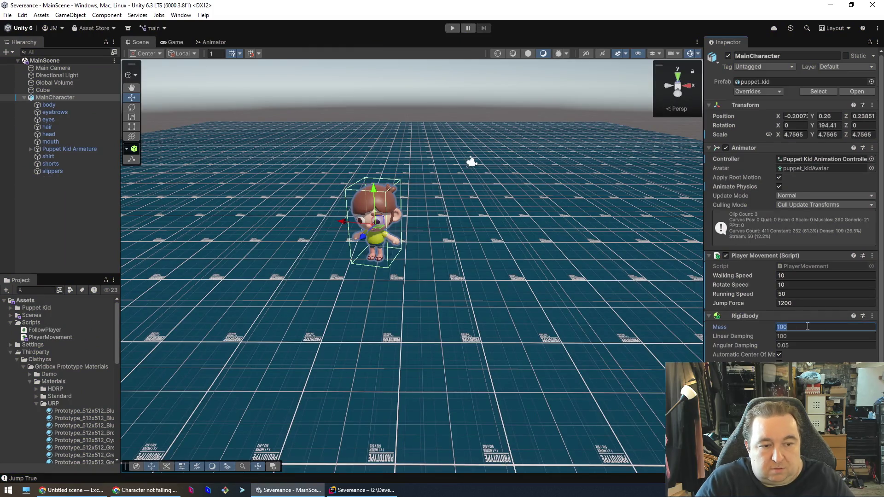
key(Tab)
text(0)
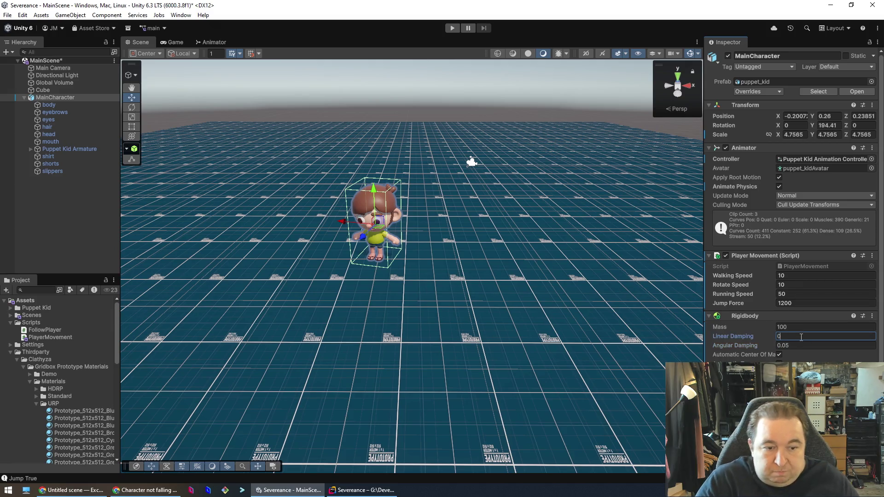
click(496, 338)
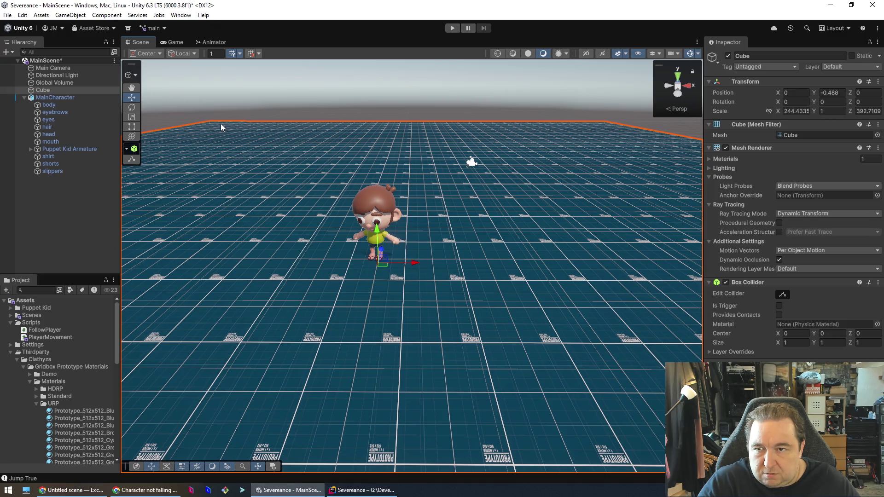
click(359, 491)
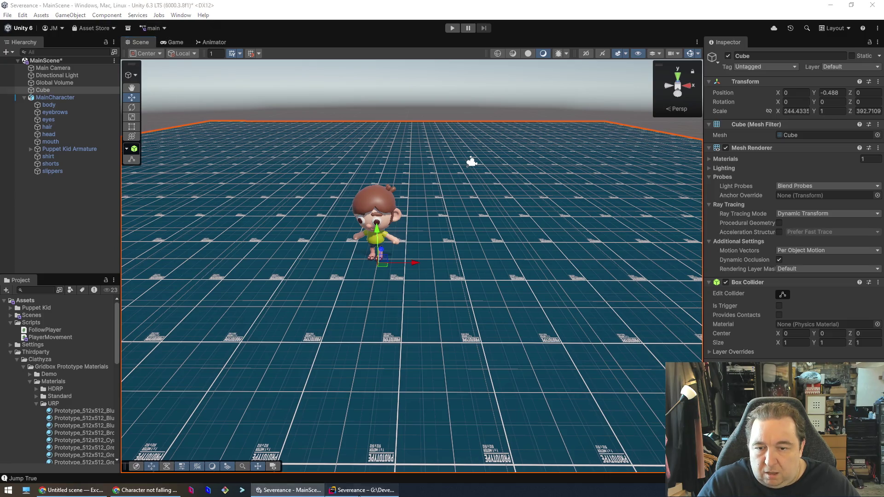
Step: Add Physics.gravity = new Vector3(0, -30f, 0) to Start(), save, and start a Unity play test
key(ctrl+z)
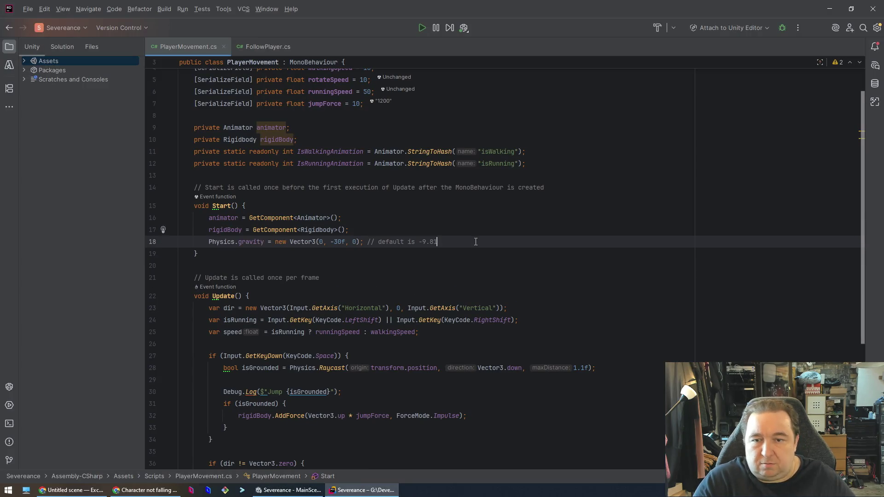
key(ctrl+s)
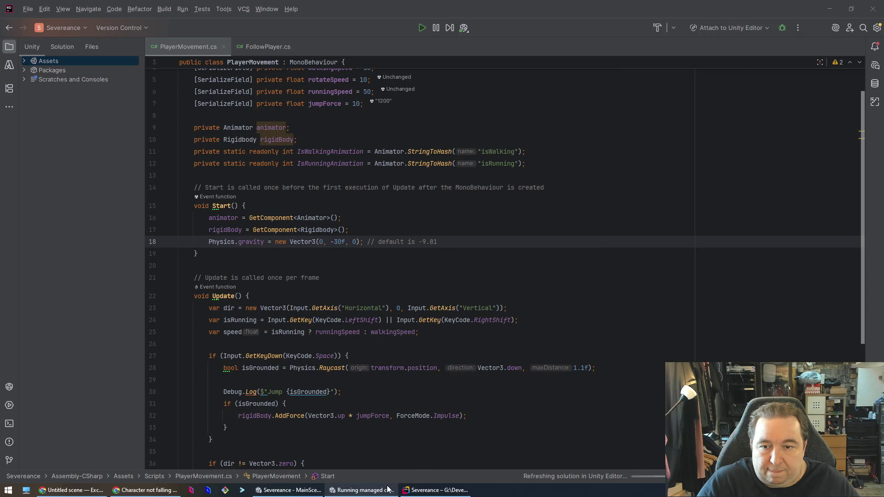
mouse_move(343, 490)
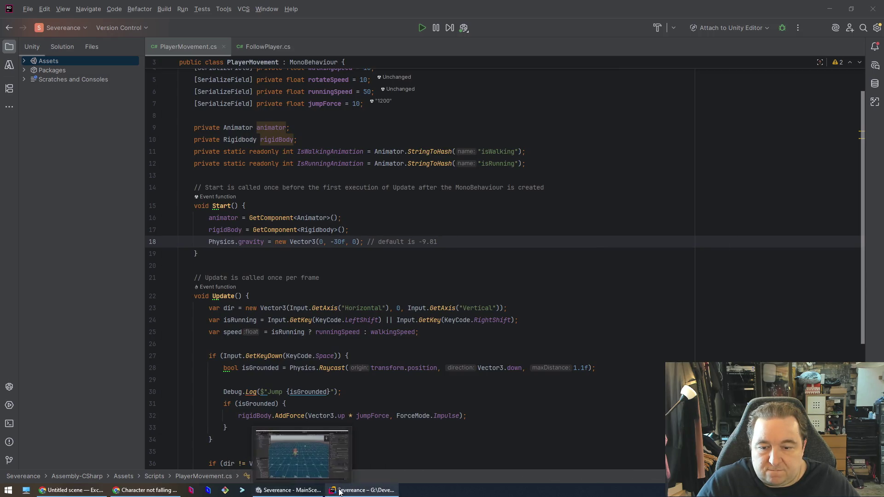
click(274, 453)
click(450, 28)
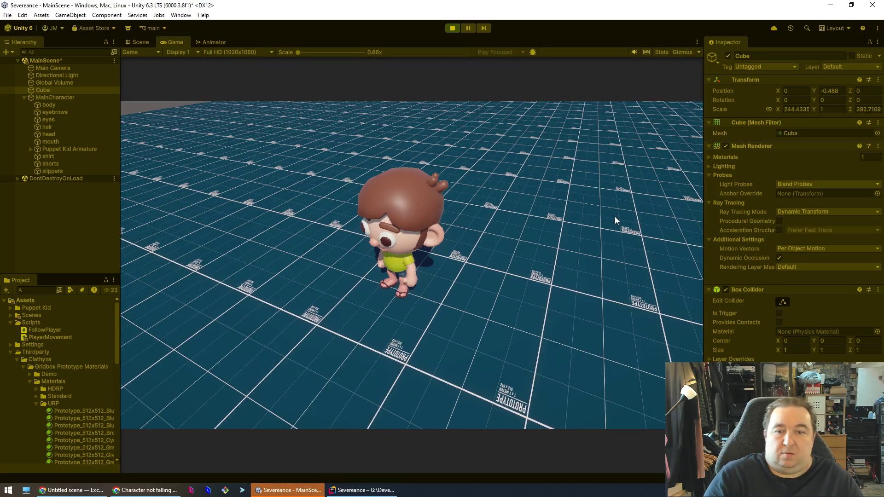
key(w)
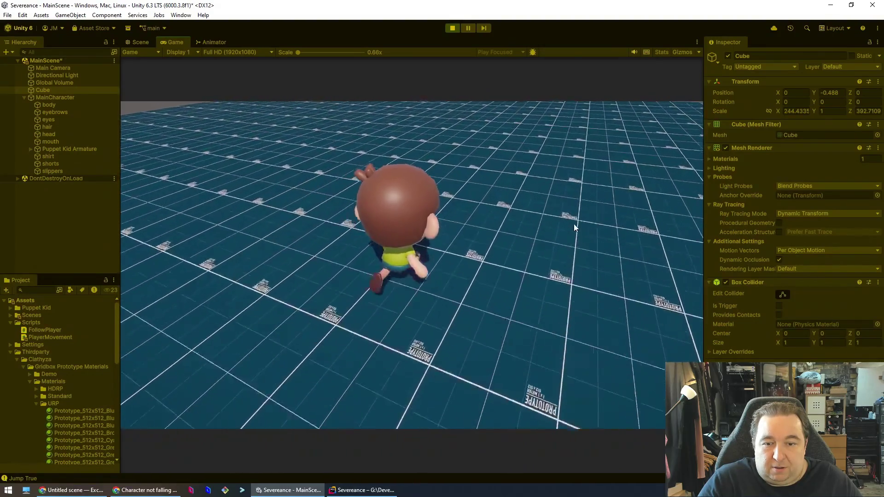
key(a)
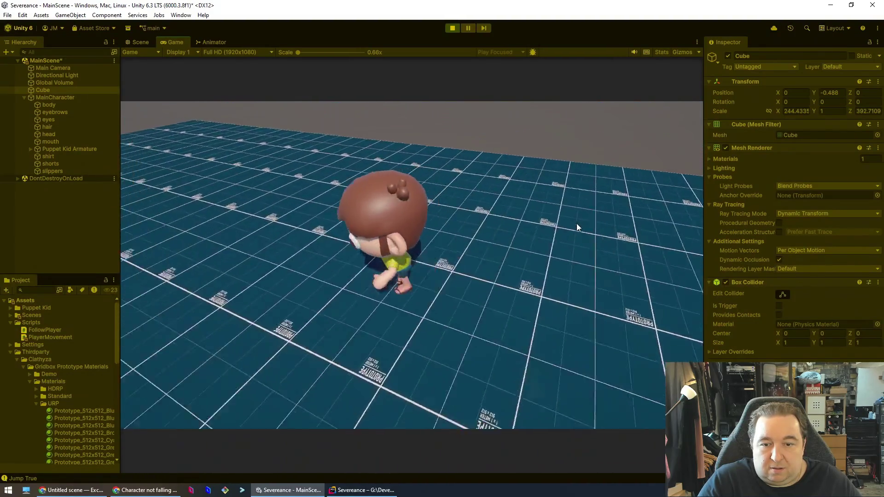
key(s)
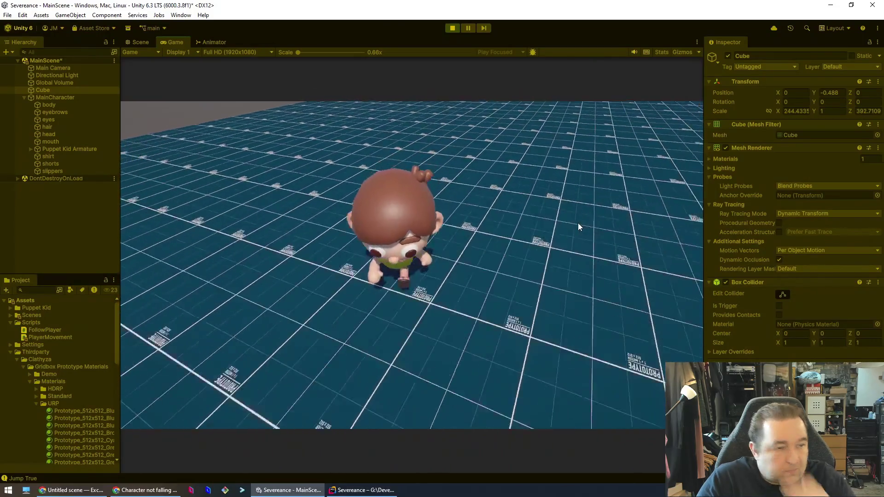
key(w)
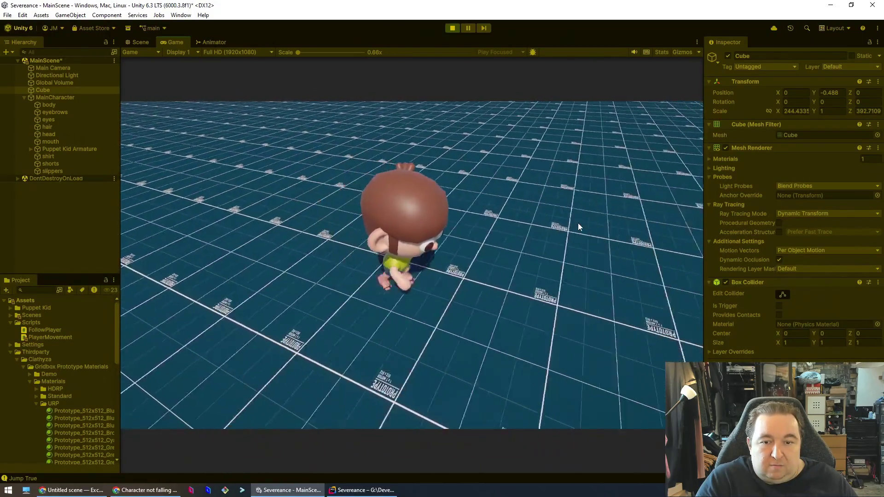
key(w)
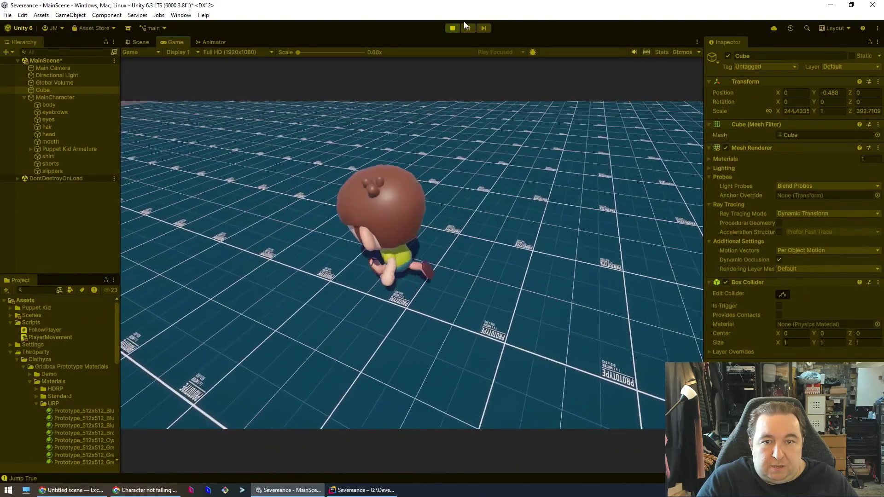
click(451, 27)
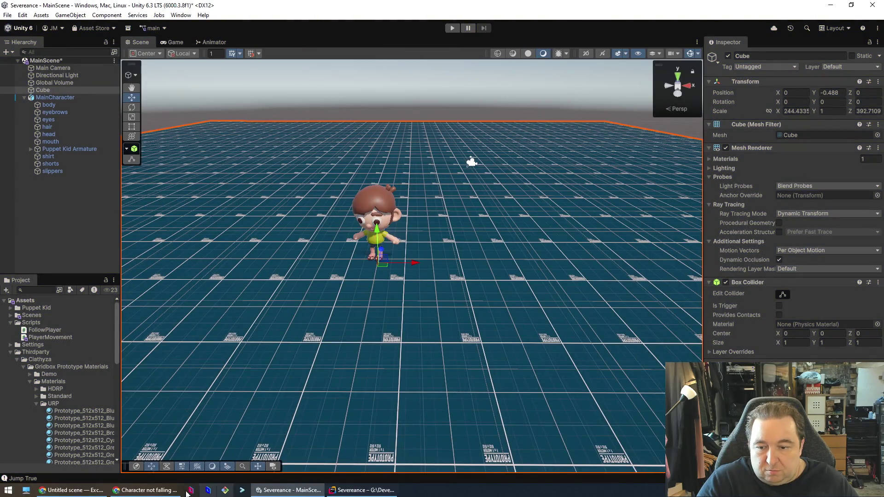
click(362, 490)
Step: Change line 32's jump force to Vector3.up * jumpForce * speed and save
click(426, 294)
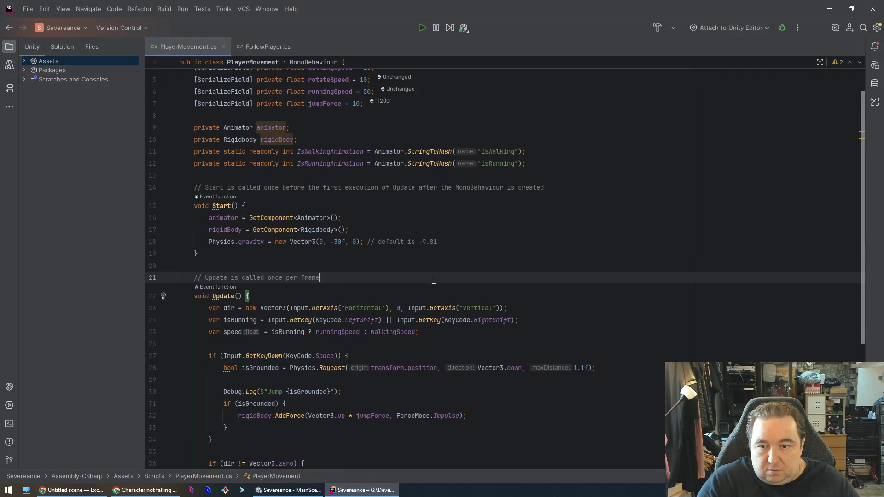
click(378, 356)
scroll(376, 385, down, 3)
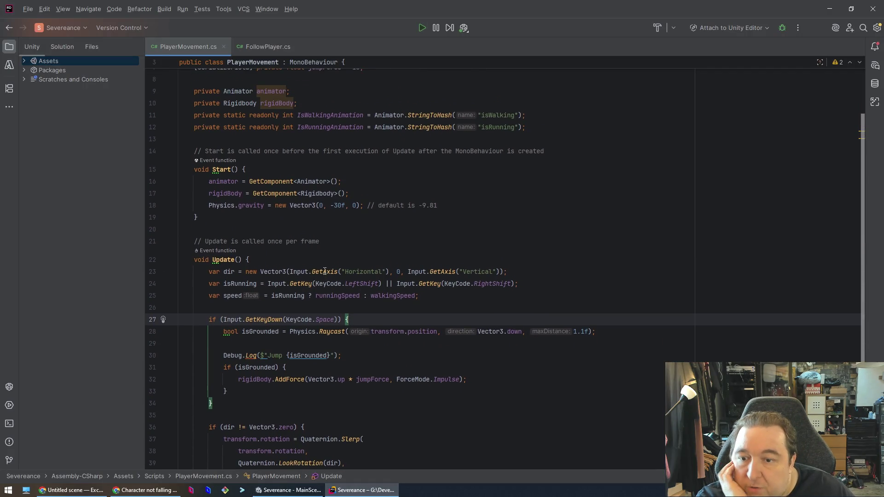
click(309, 296)
double_click(233, 296)
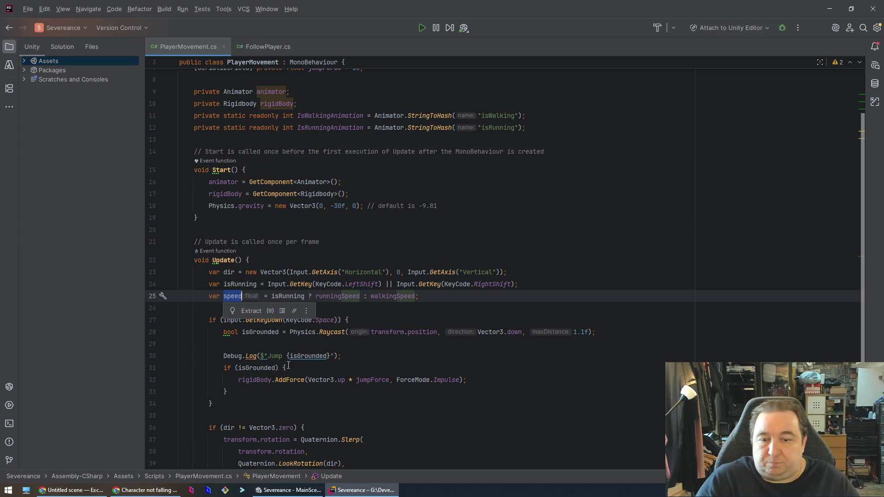
click(390, 380)
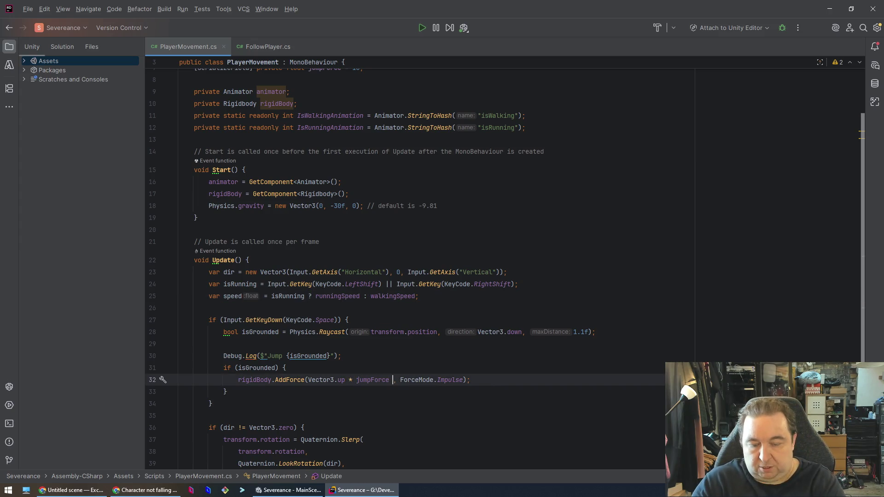
text(* speed)
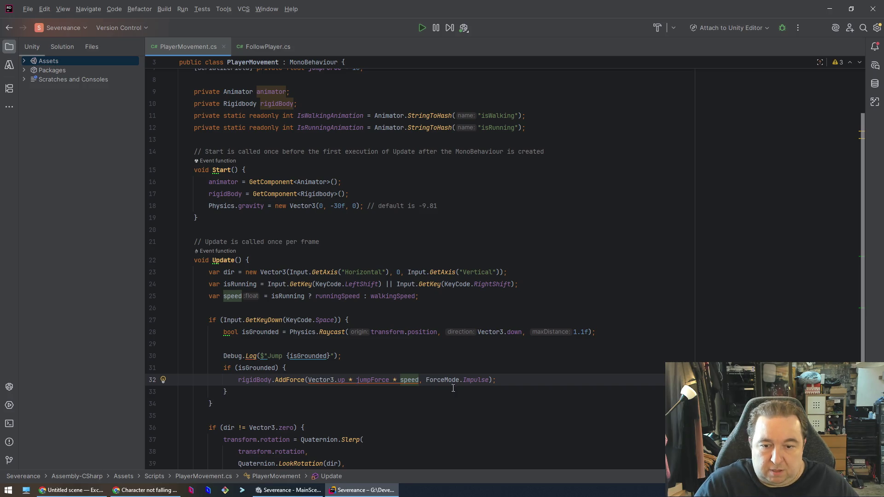
mouse_move(390, 376)
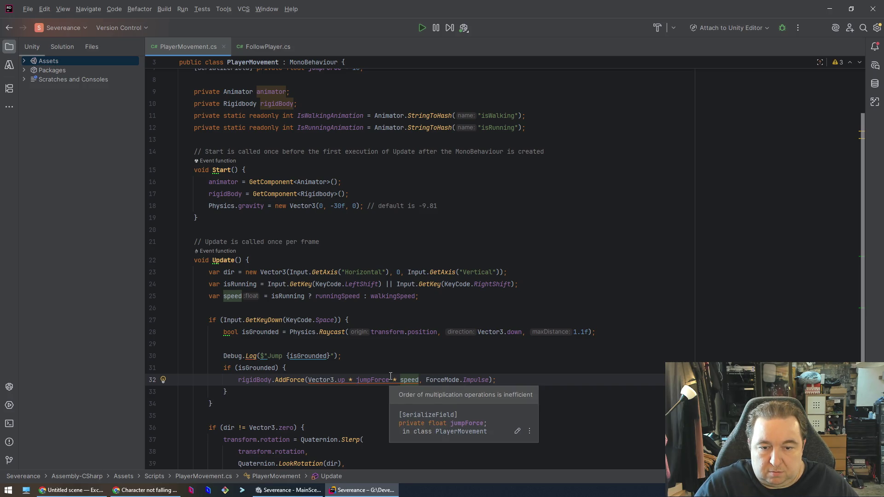
key(BackSpace)
key(BackSpace)
key(BackSpace)
text(speed)
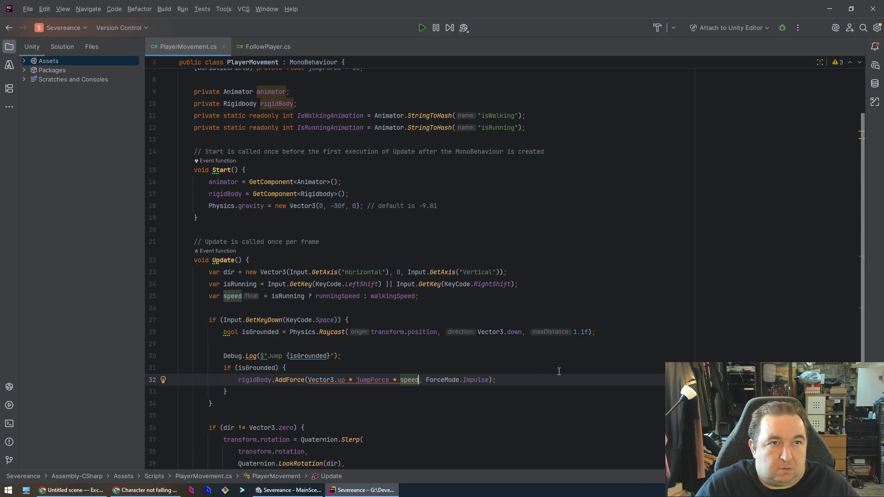
key(ctrl+s)
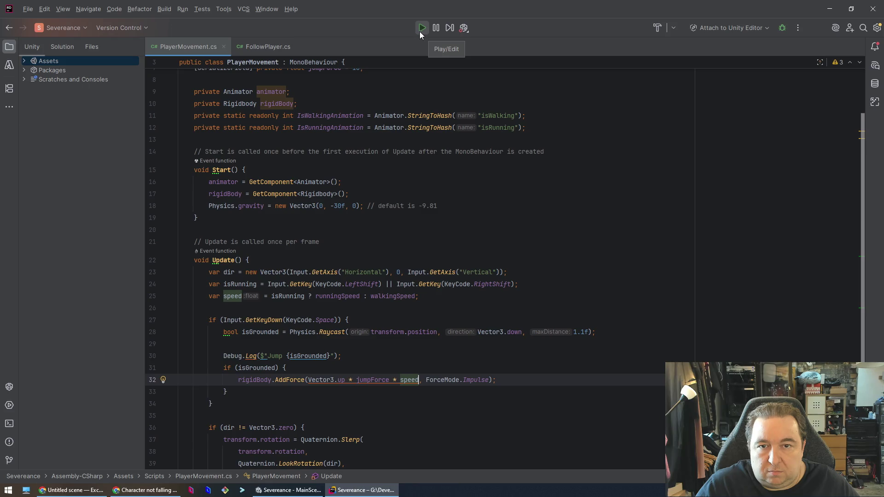
click(419, 31)
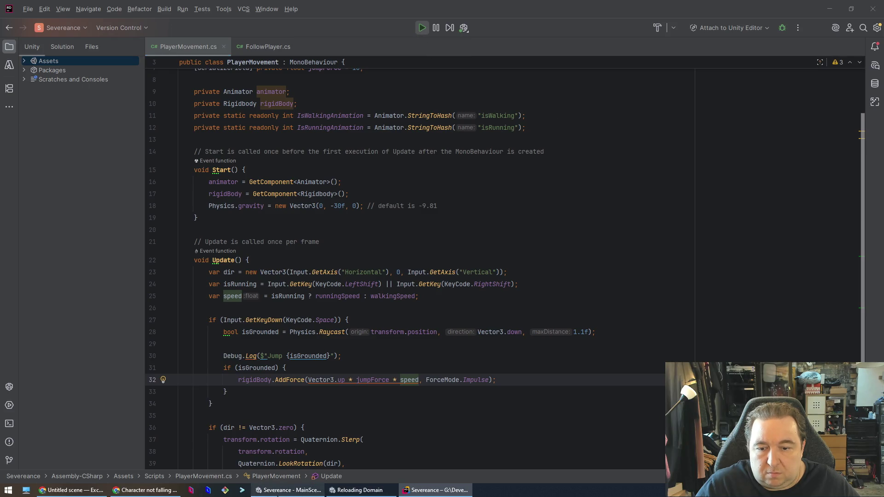
click(281, 490)
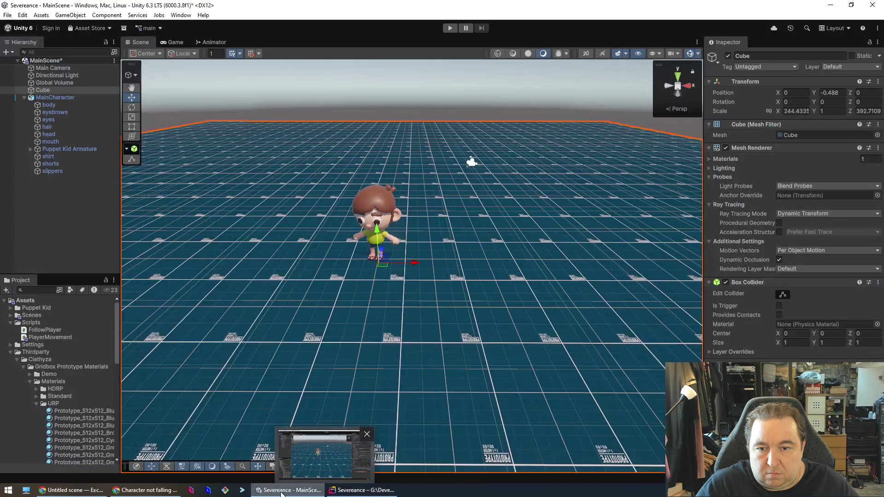
key(space)
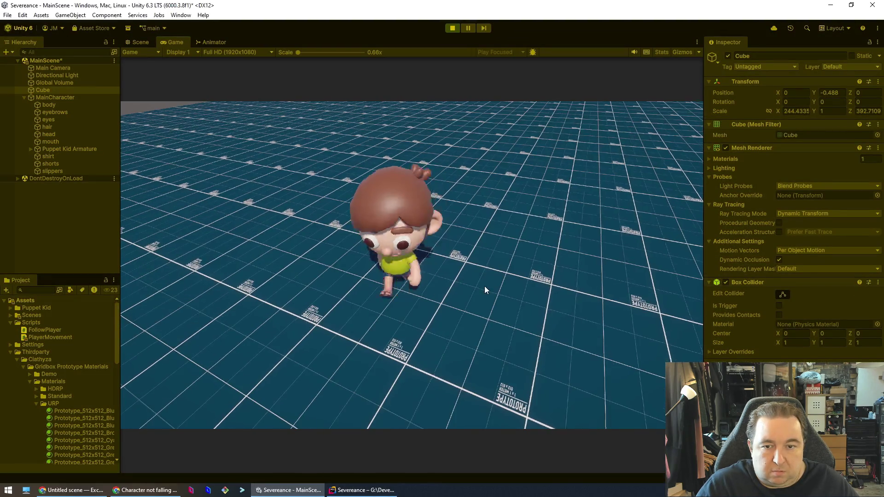
key(d)
key(s)
key(a)
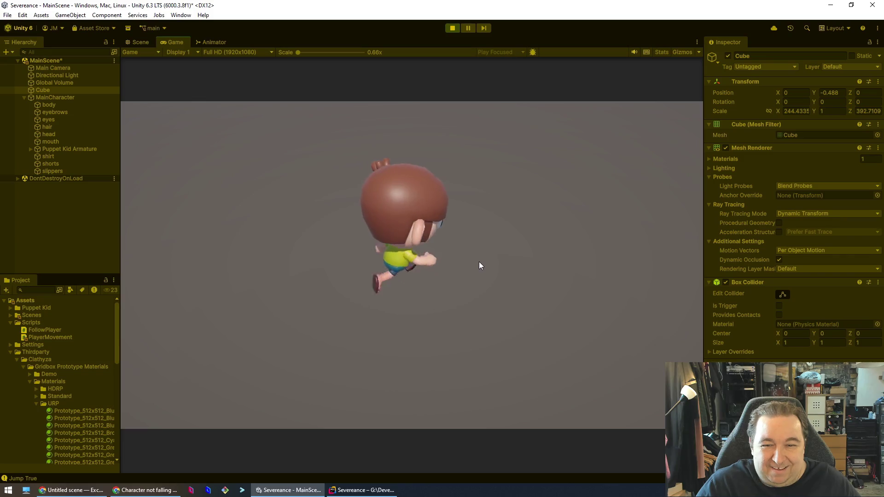
key(w)
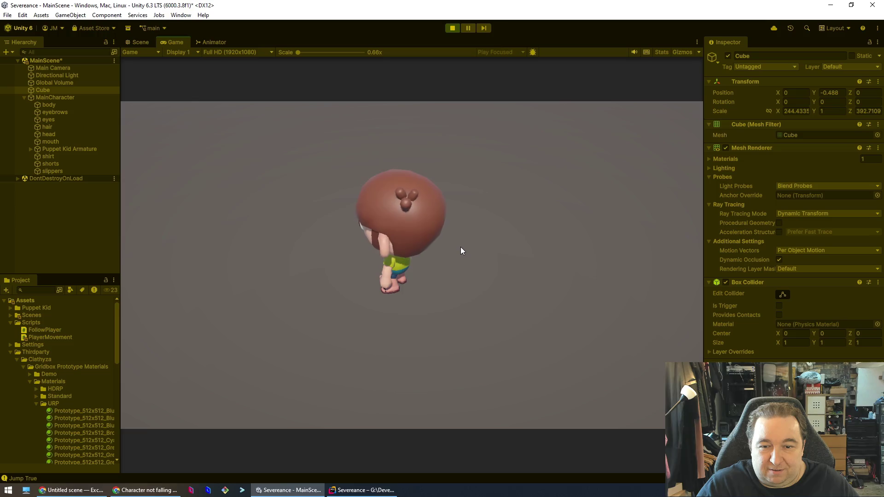
key(s)
key(d)
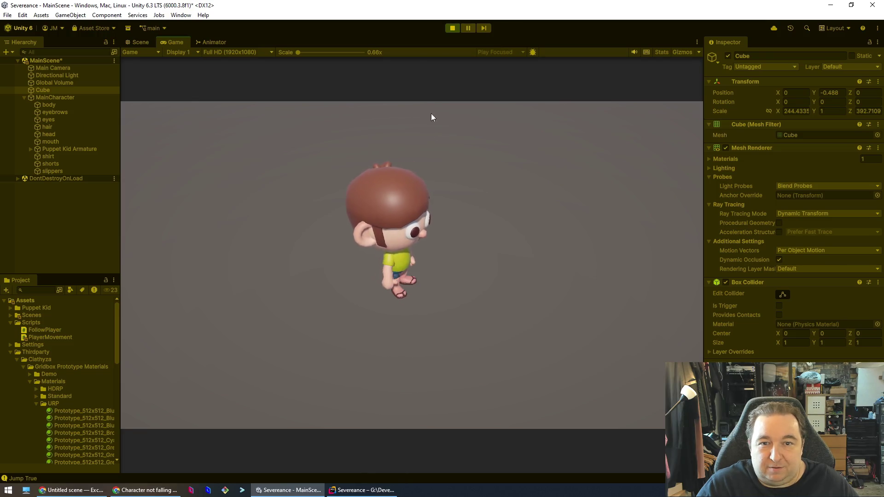
click(452, 28)
key(alt+Tab)
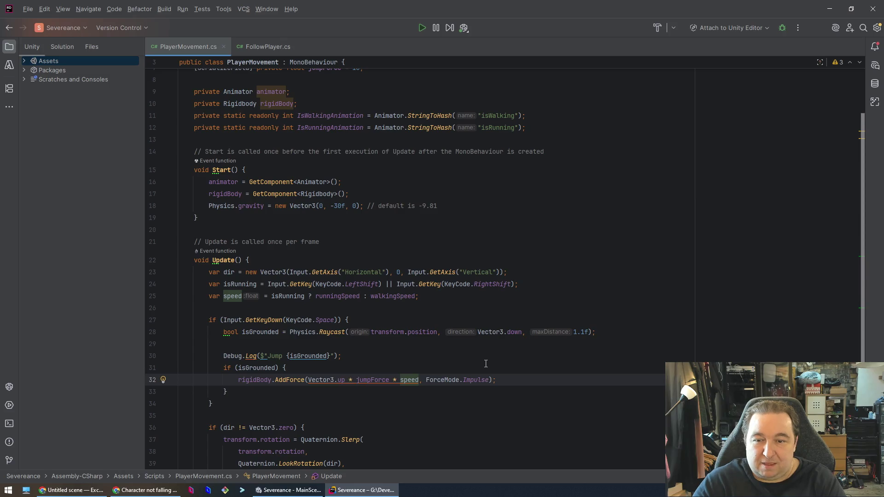
Step: Remove the '* speed' multiplier from the jump force line
key(BackSpace)
key(BackSpace)
key(BackSpace)
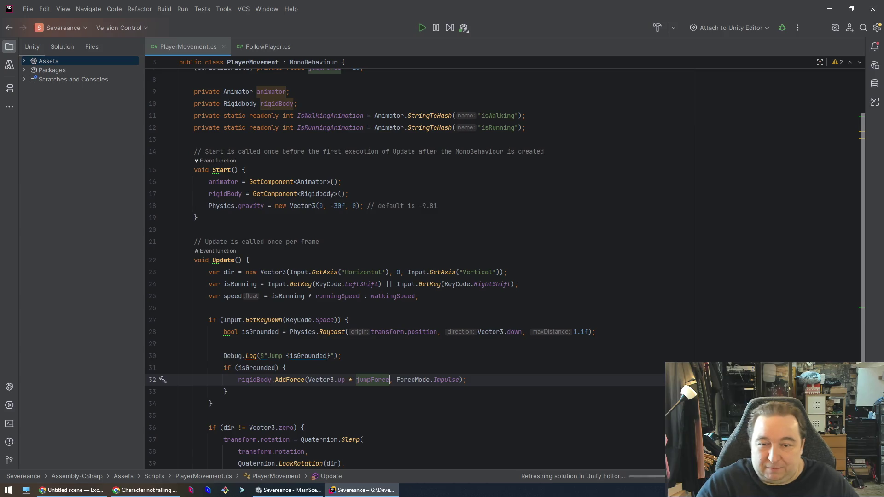
drag(209, 296, 244, 380)
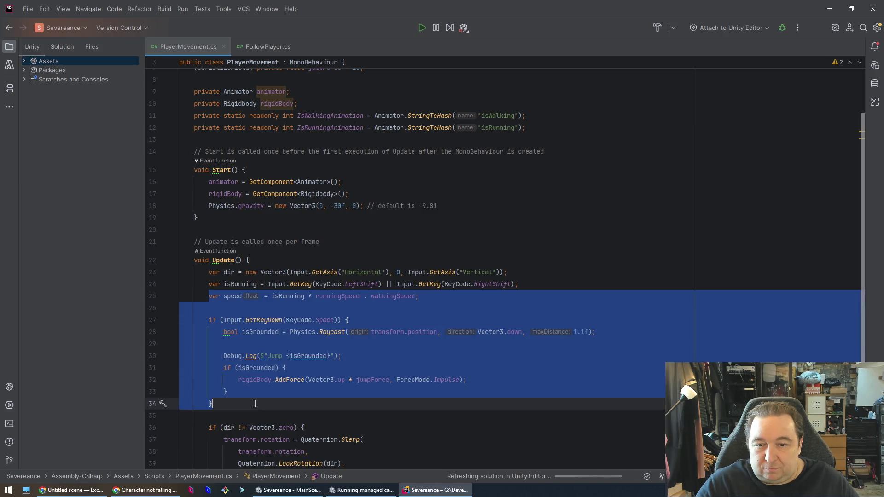
click(217, 284)
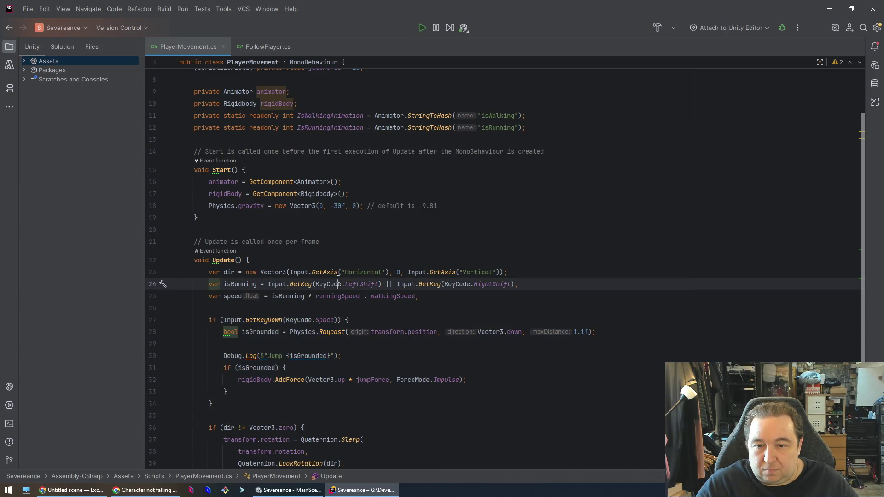
ctrl+click(336, 295)
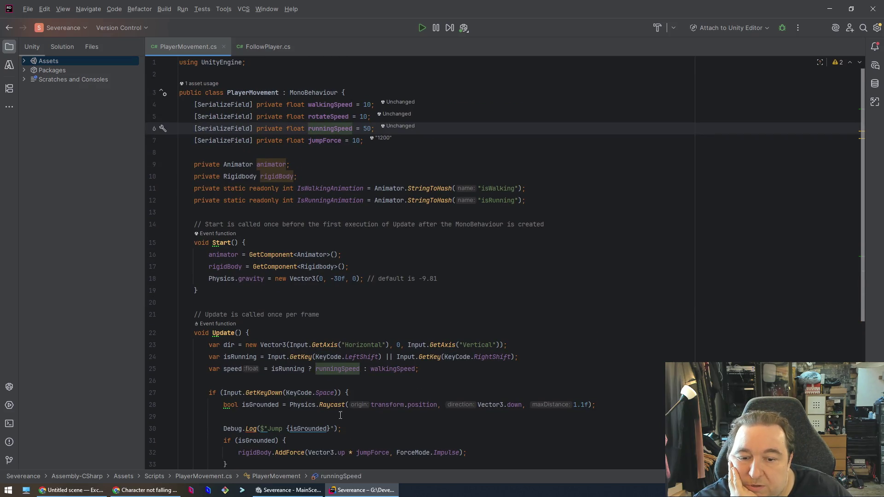
Step: Rewrite the jump impulse as Vector3.up * (jumpForce + speed)
click(388, 452)
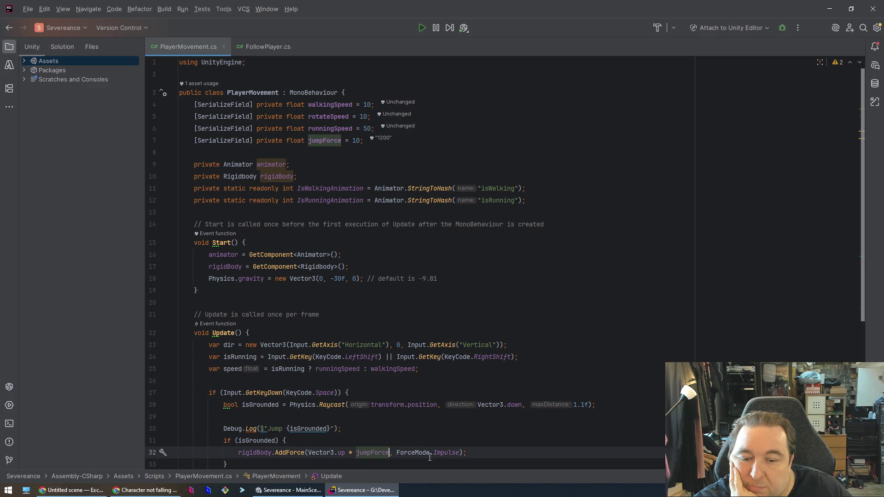
text(+ )
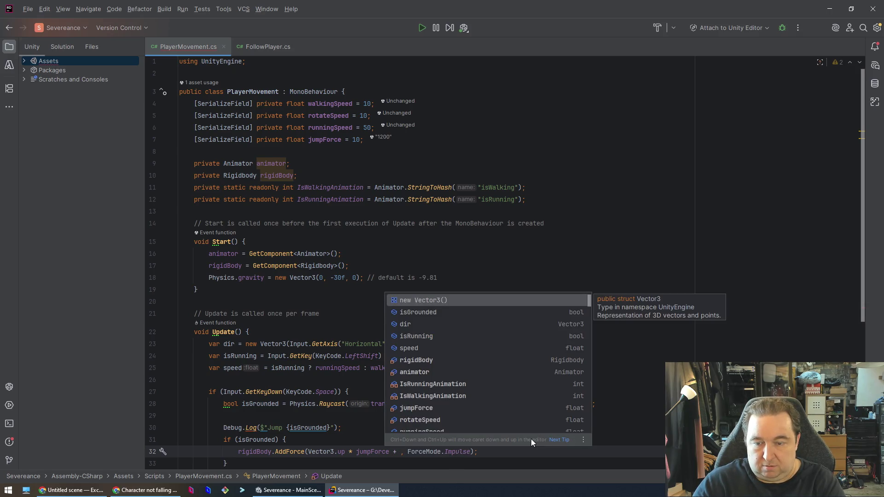
text(sp)
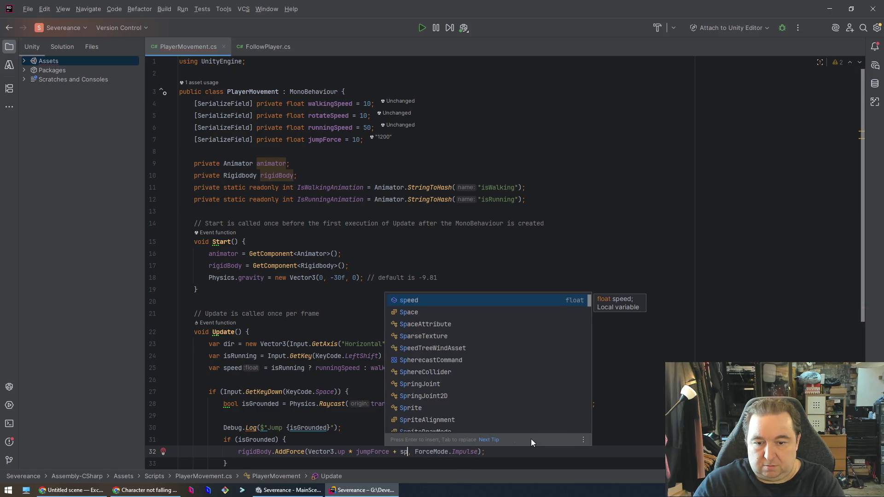
key(Return)
key(ctrl+Left)
key(ctrl+Left)
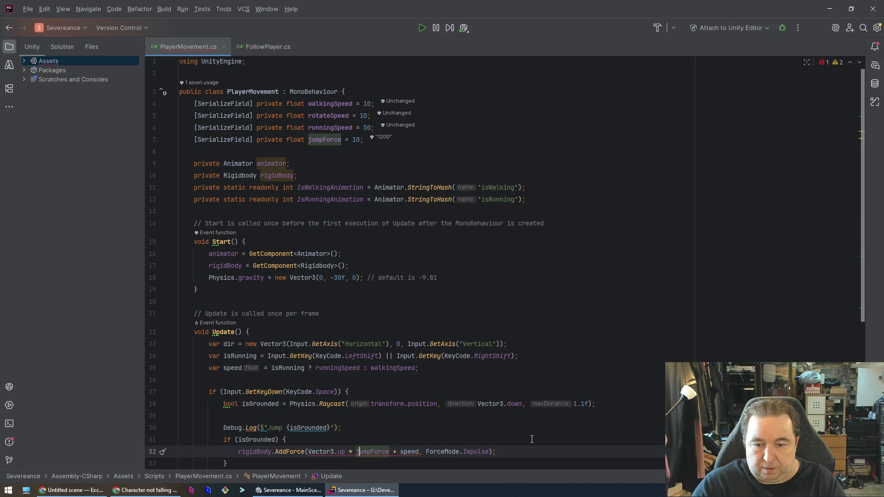
text(()
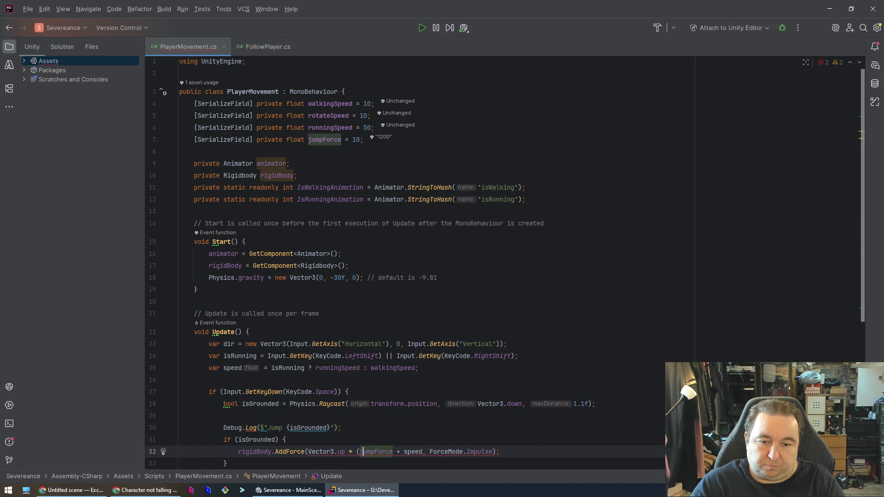
key(ctrl+Right)
text())
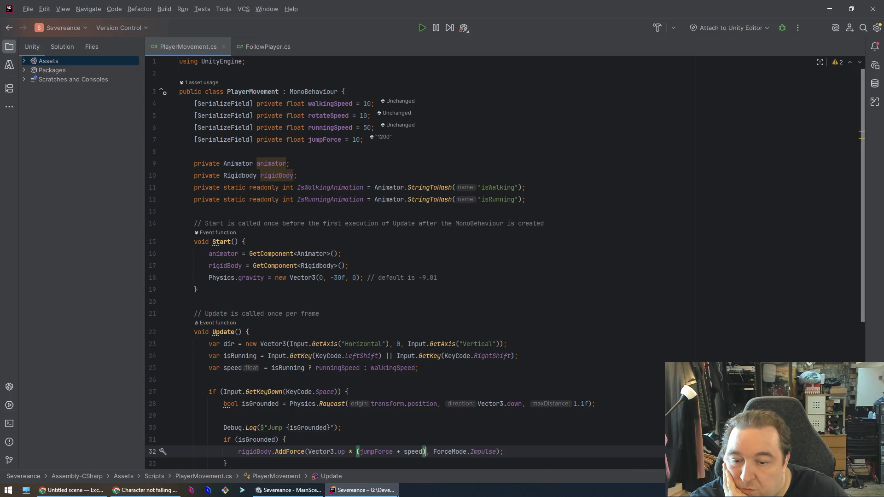
click(287, 490)
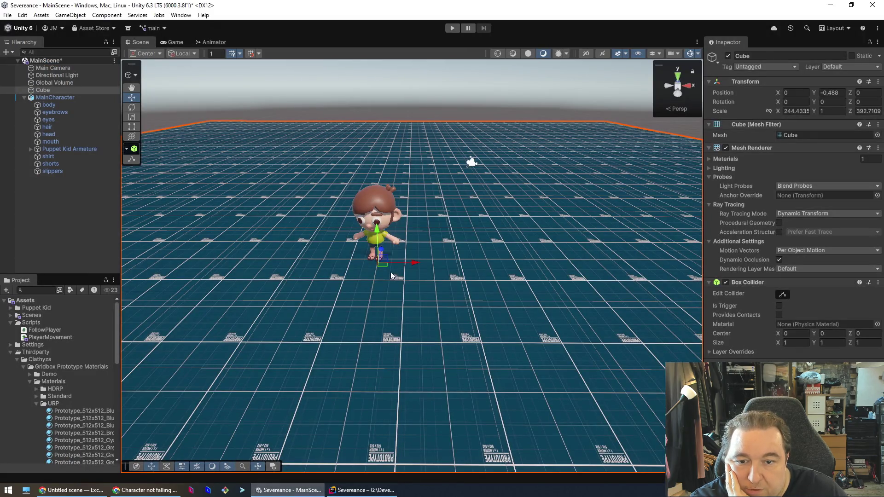
Step: Check MainCharacter's Player Movement values, then select script lines 25–34 covering speed and jump
click(380, 198)
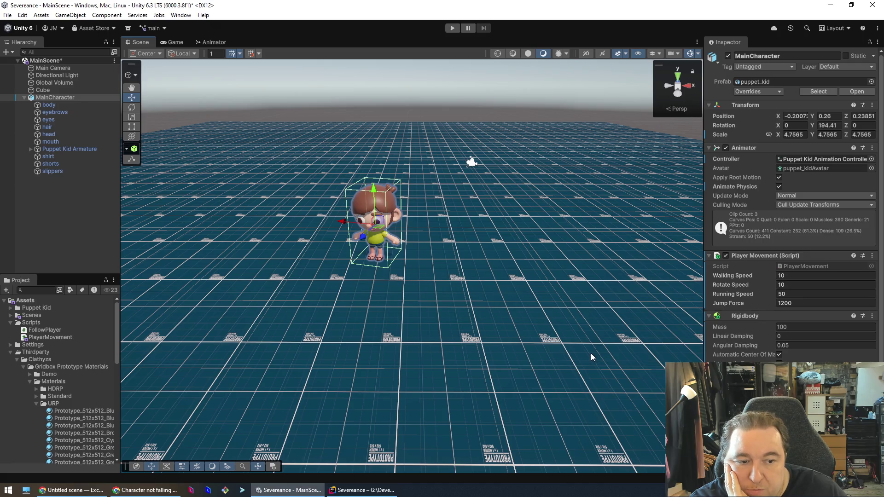
click(361, 490)
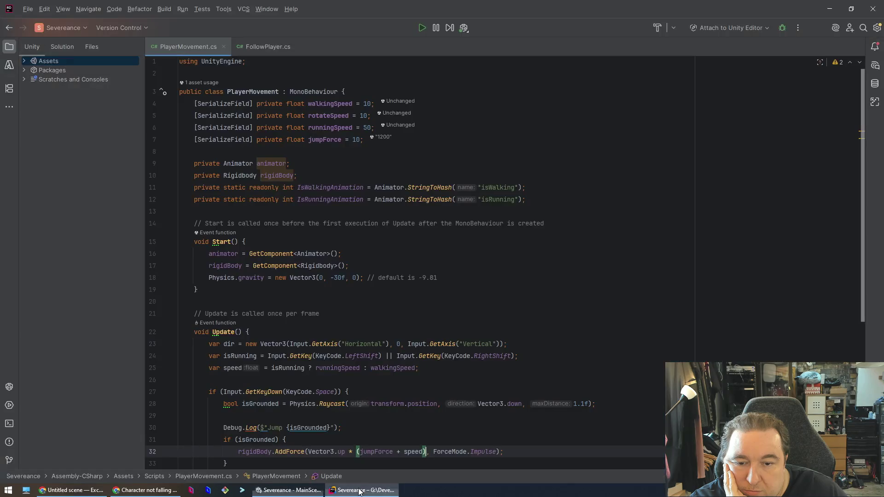
key(Up)
key(Up)
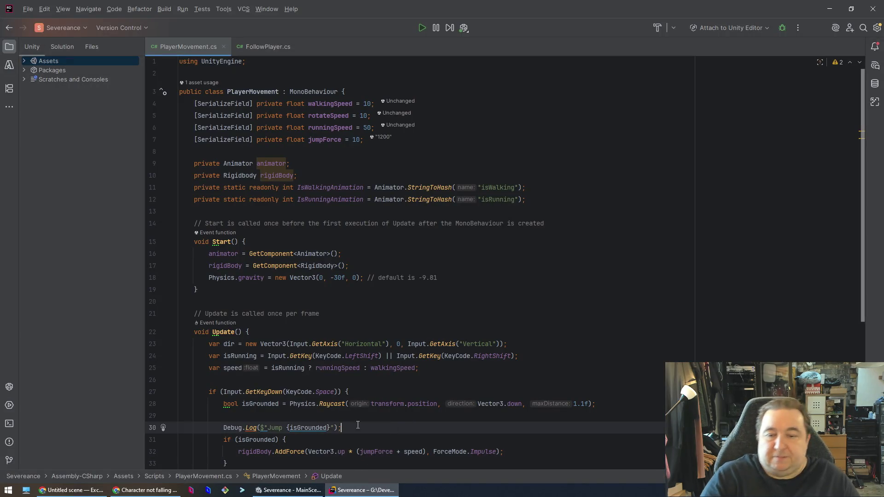
scroll(211, 277, down, 2)
drag(208, 296, 211, 403)
key(ctrl+c)
click(144, 490)
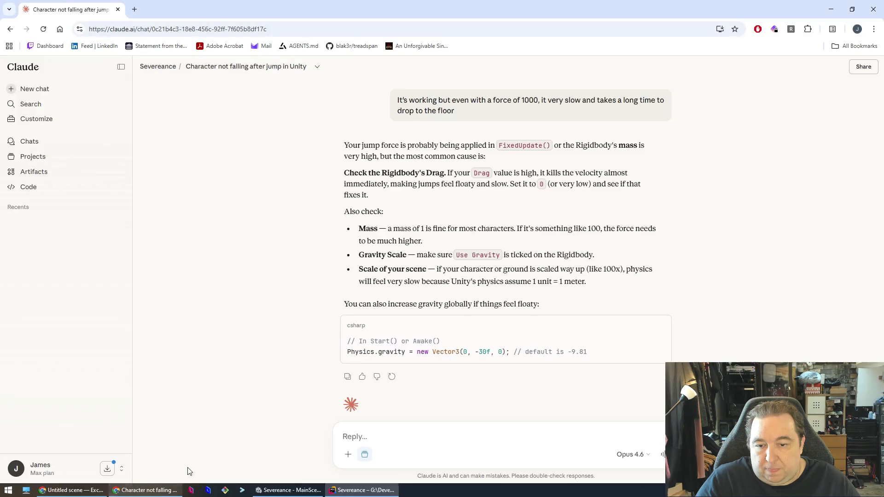
Step: Send Claude a message starting 'This isn't right' with the pasted jump code
click(401, 434)
text(This isn't right but I don't know the best way to multi)
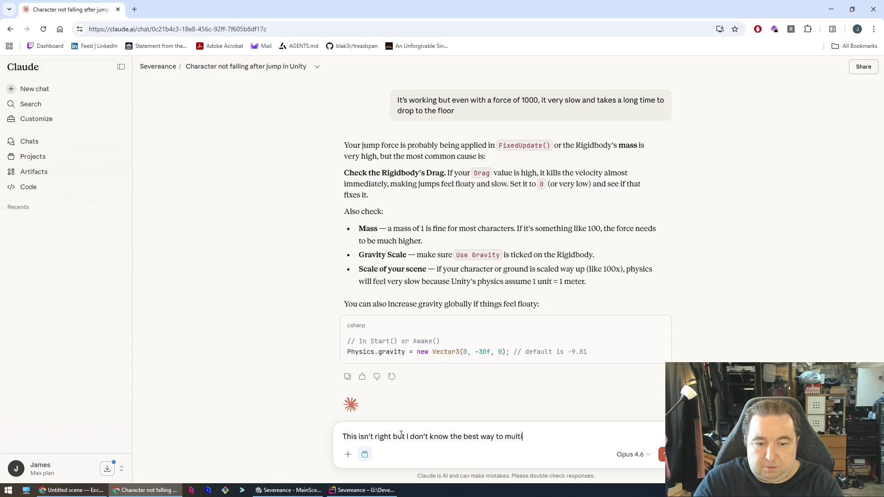
text(ple based on speed)
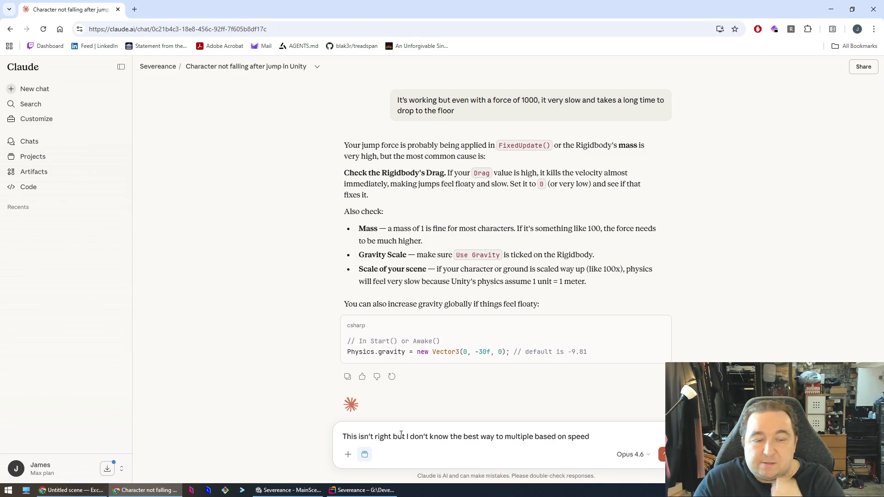
key(shift+Return)
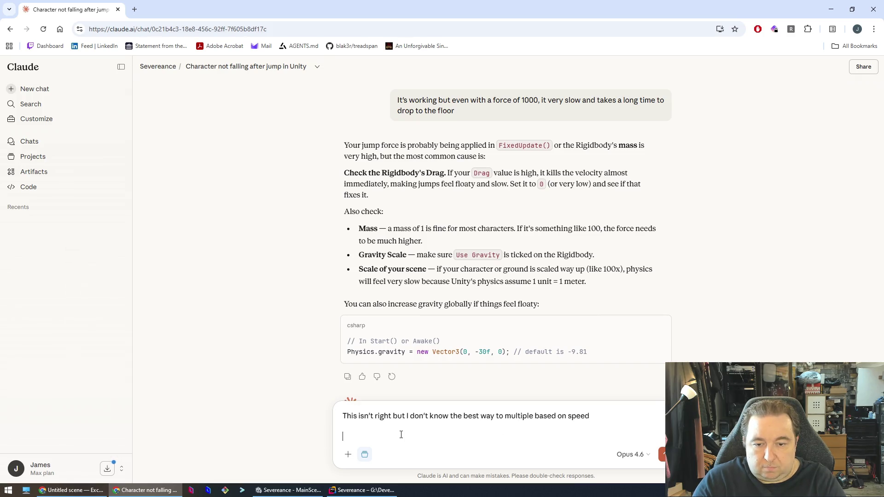
key(ctrl+v)
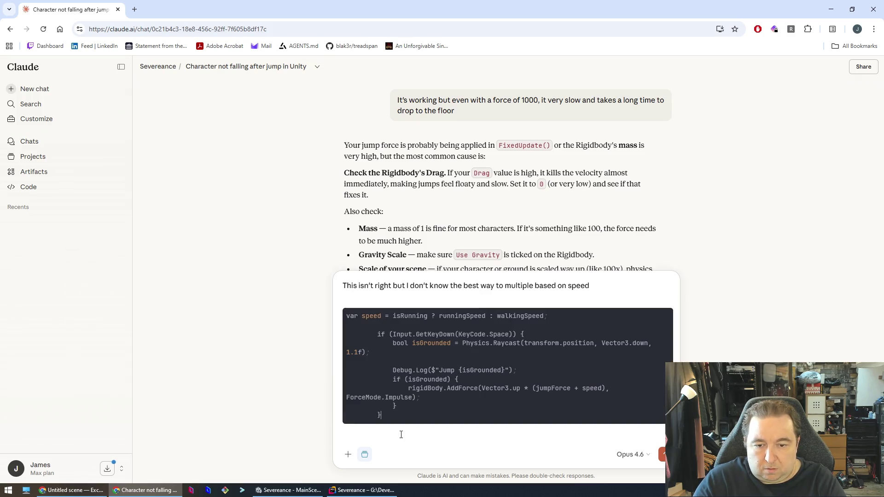
key(Return)
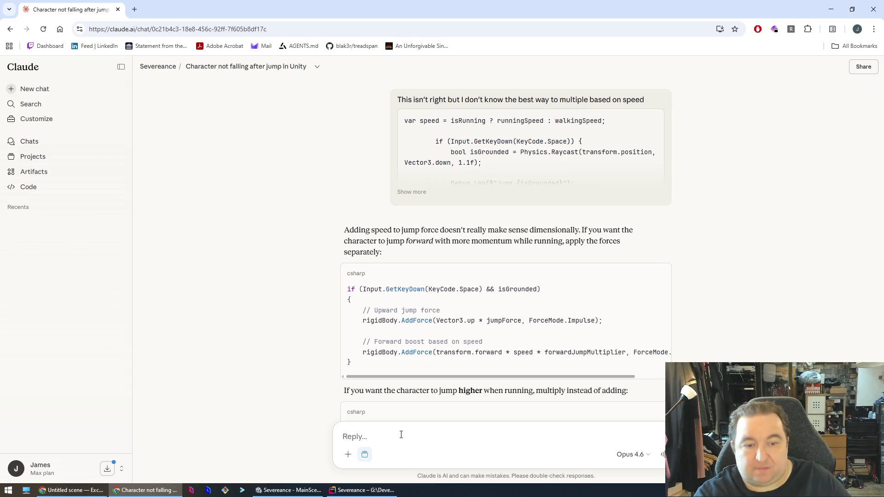
Step: Review Claude's jumpMultiplier snippet, then return to PlayerMovement.cs in Rider
scroll(420, 334, down, 3)
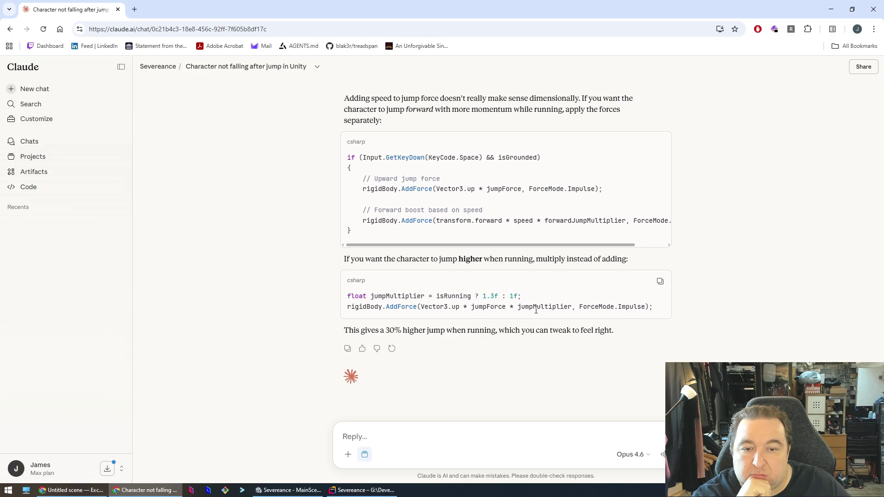
double_click(536, 311)
click(502, 365)
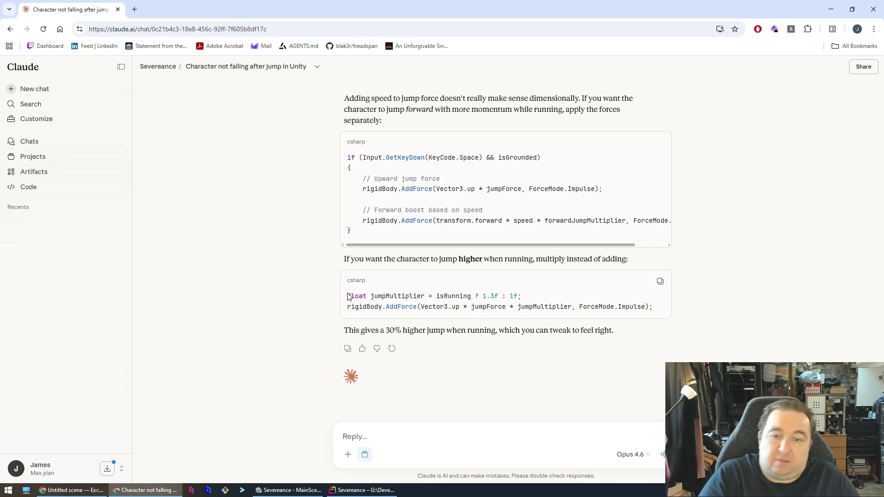
drag(350, 294, 534, 301)
key(ctrl+c)
click(529, 371)
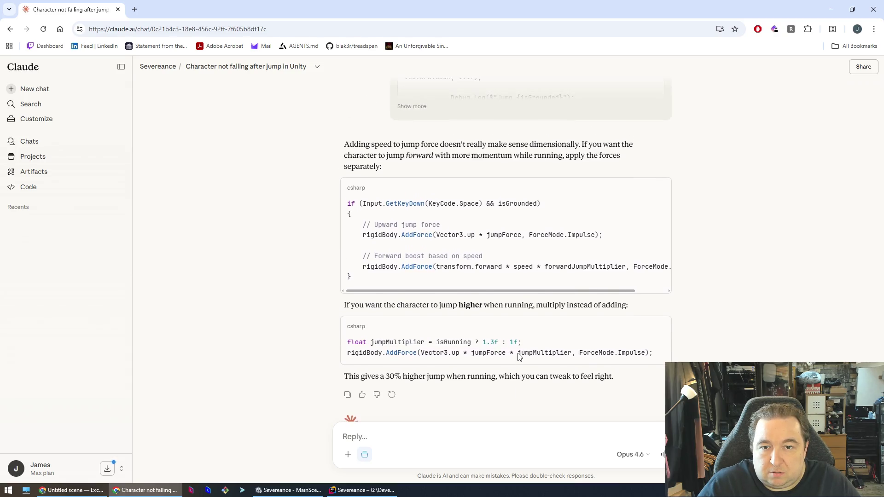
key(alt+Tab)
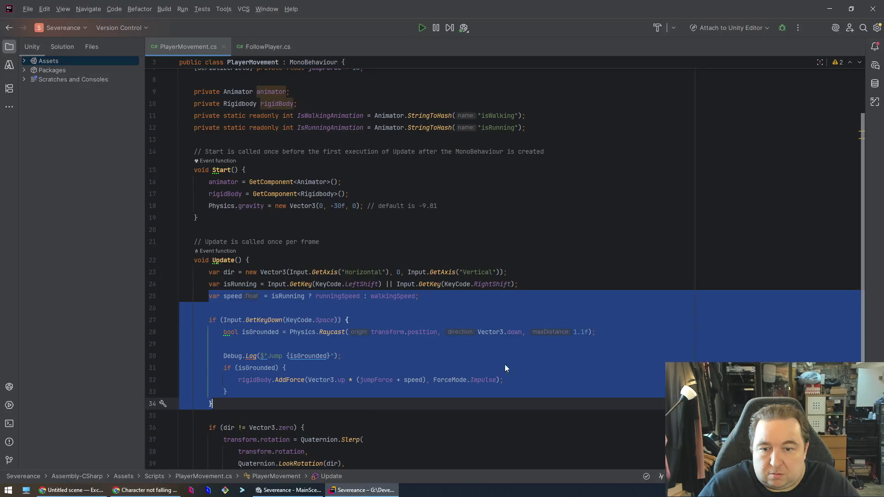
Step: Insert 'float jumpMultiplier = isRunning ? 1.3f : 1f;' above the AddForce call
click(414, 367)
key(Up)
key(Up)
key(Down)
key(Down)
key(Down)
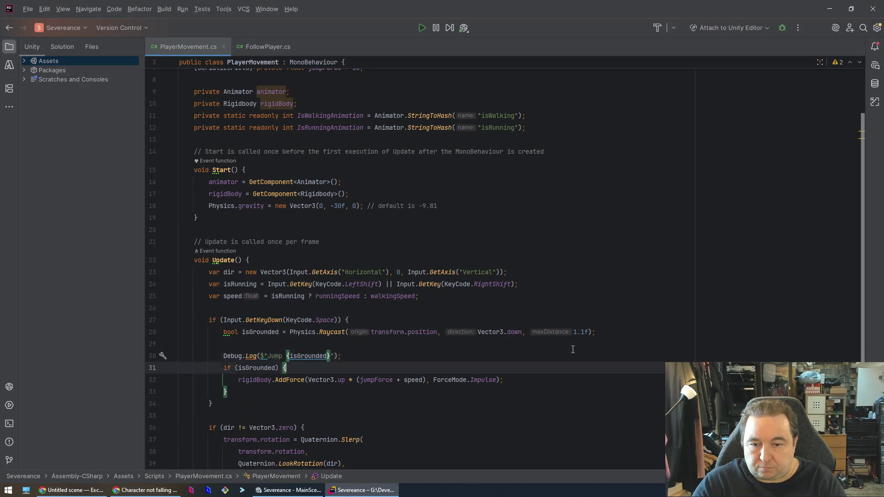
key(Up)
key(Return)
key(ctrl+v)
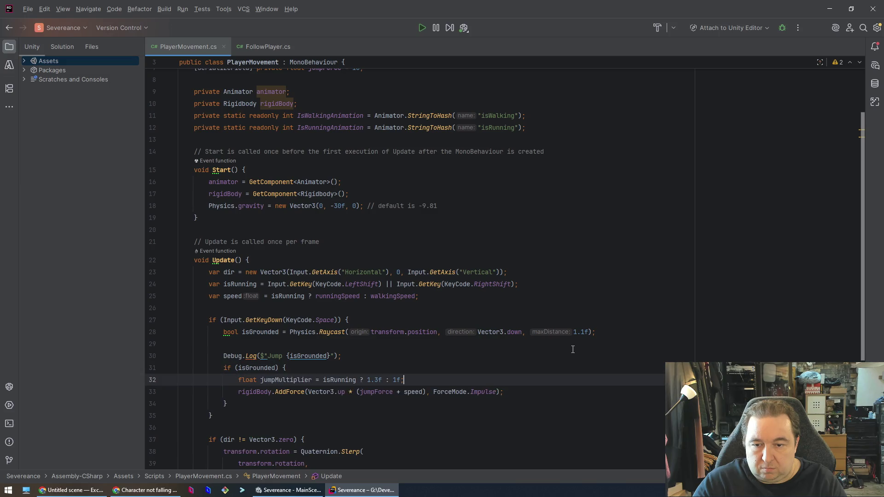
Step: Replace speed with jumpMultiplier, giving (jumpForce + jumpMultiplier), and save
double_click(271, 379)
key(ctrl+c)
double_click(413, 392)
key(ctrl+v)
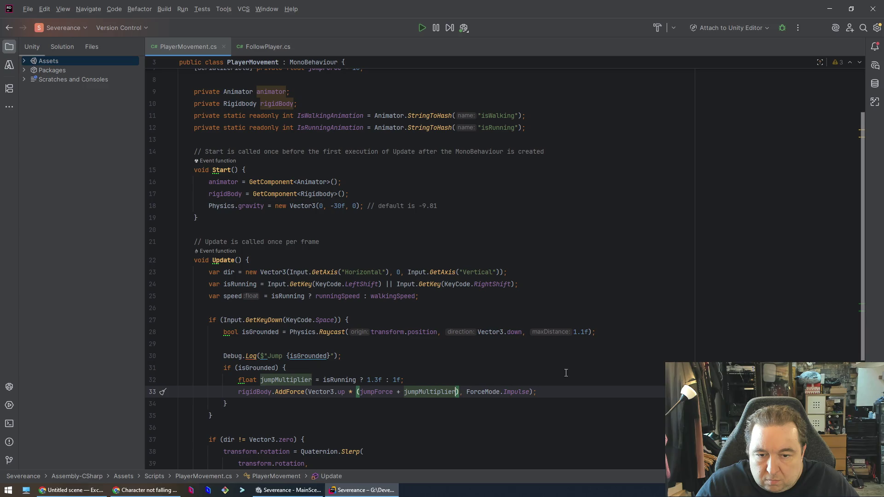
click(574, 367)
key(ctrl+s)
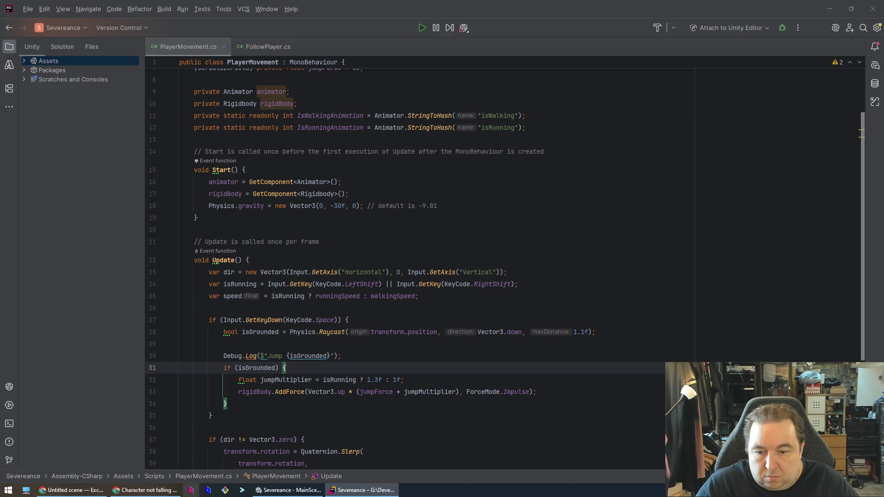
key(alt+Tab)
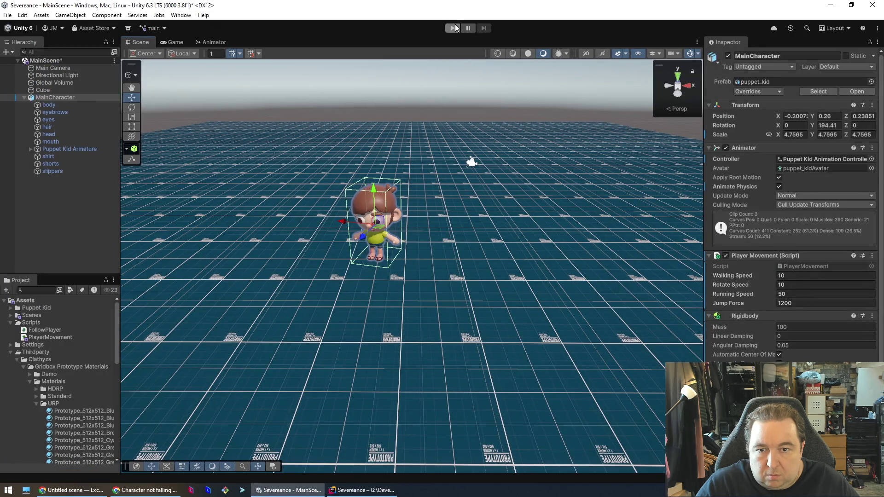
Step: Play-test running forward, jumping, then steering left, back and right with WASD before stopping
click(453, 28)
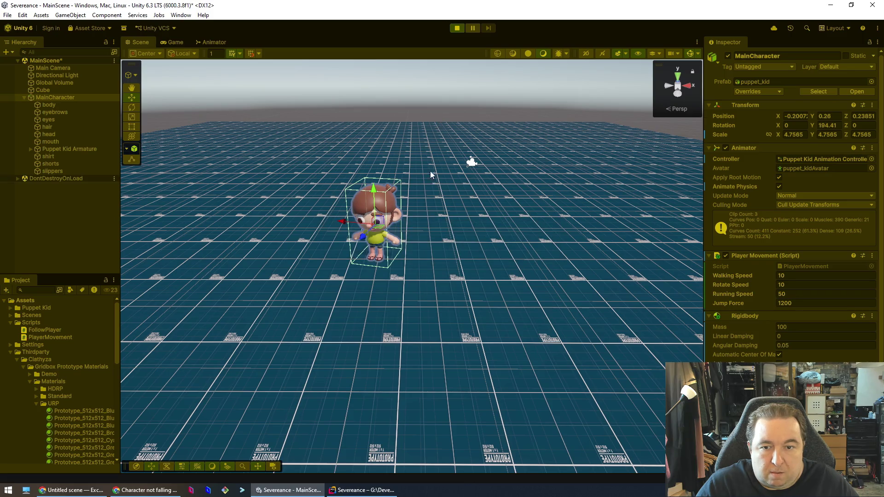
key(w)
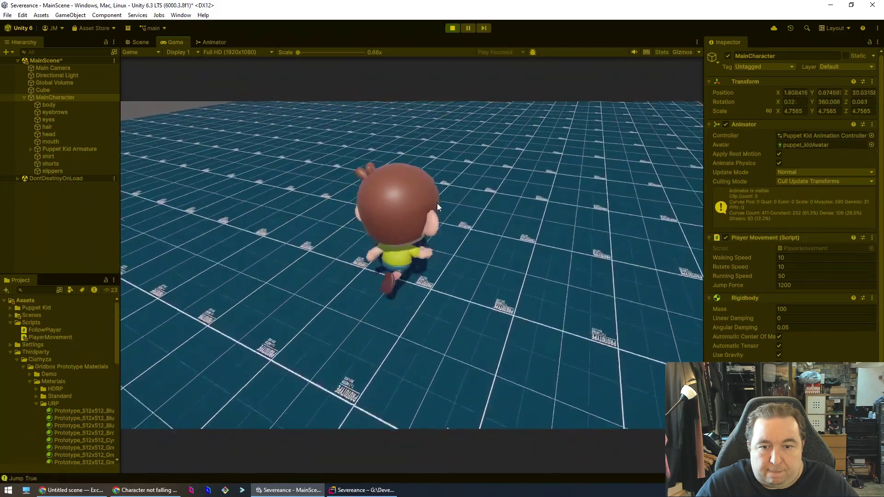
key(space)
key(a)
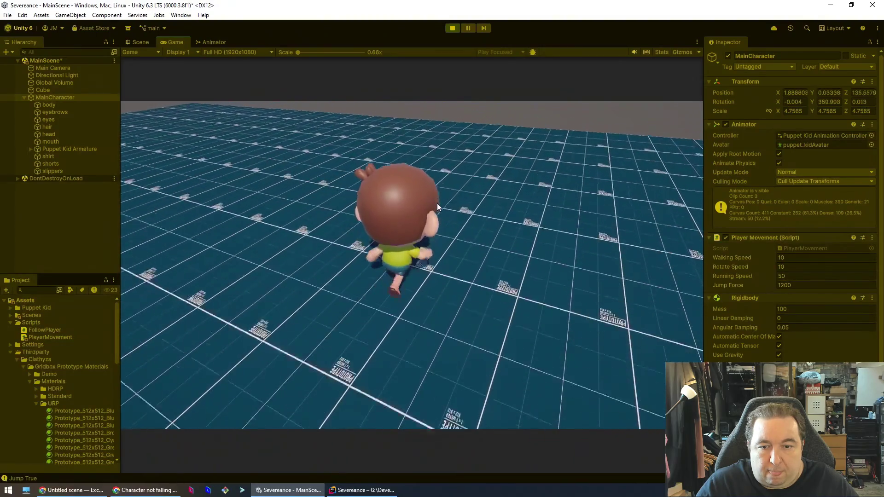
key(s)
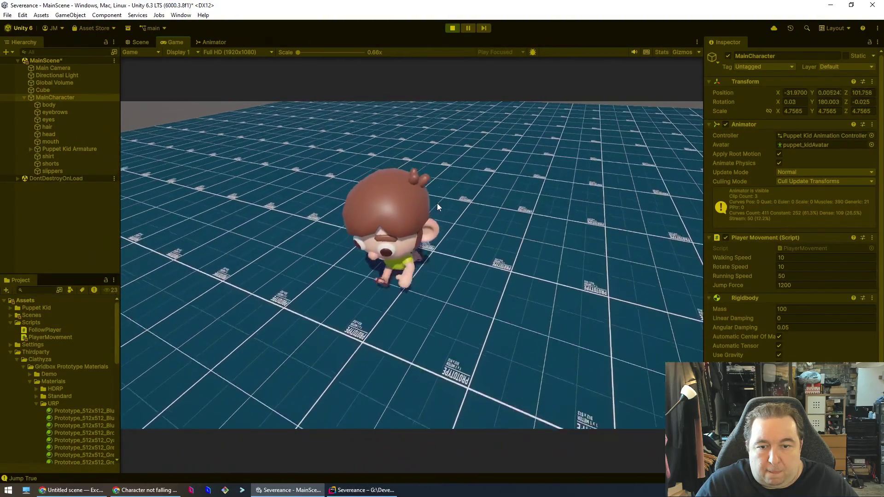
key(d)
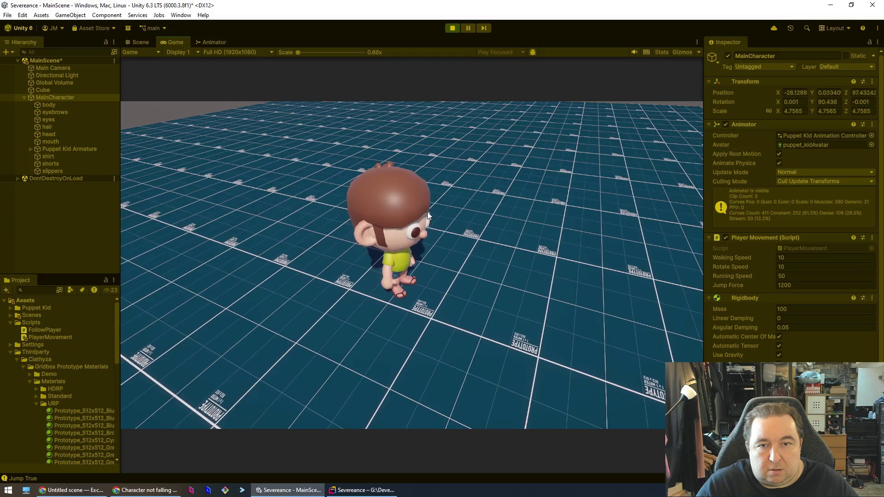
click(452, 28)
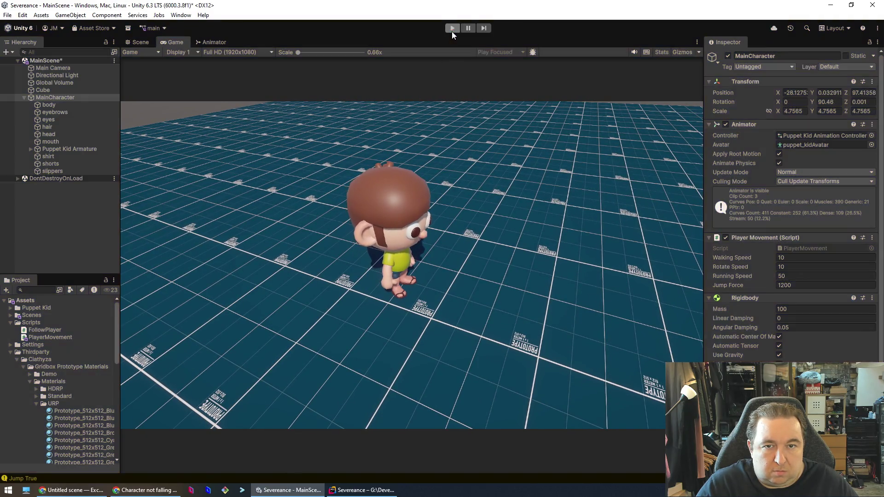
Step: Raise Jump Force from 1200 to 1500, play-test the jump, then return to Rider
click(779, 303)
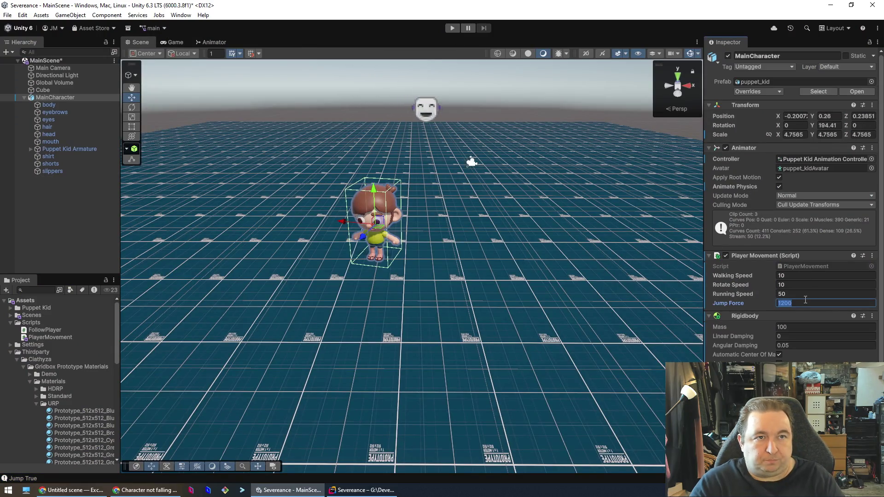
key(Delete)
text(5)
key(ctrl+s)
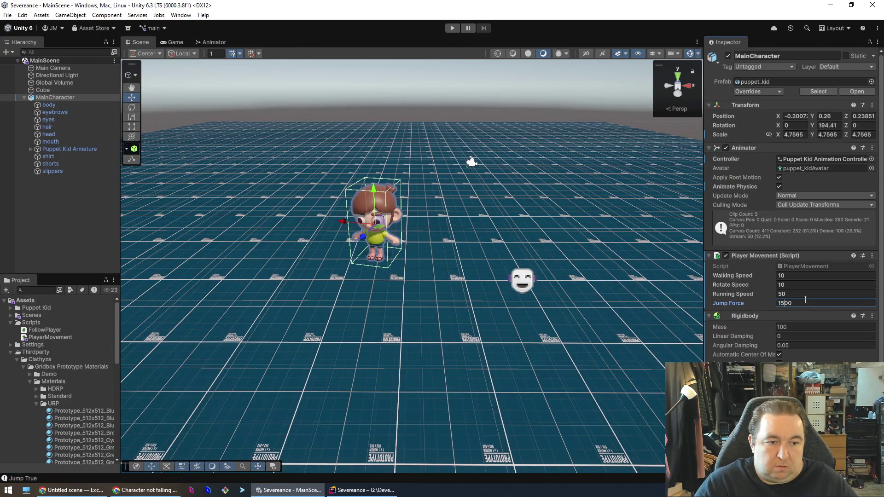
click(452, 28)
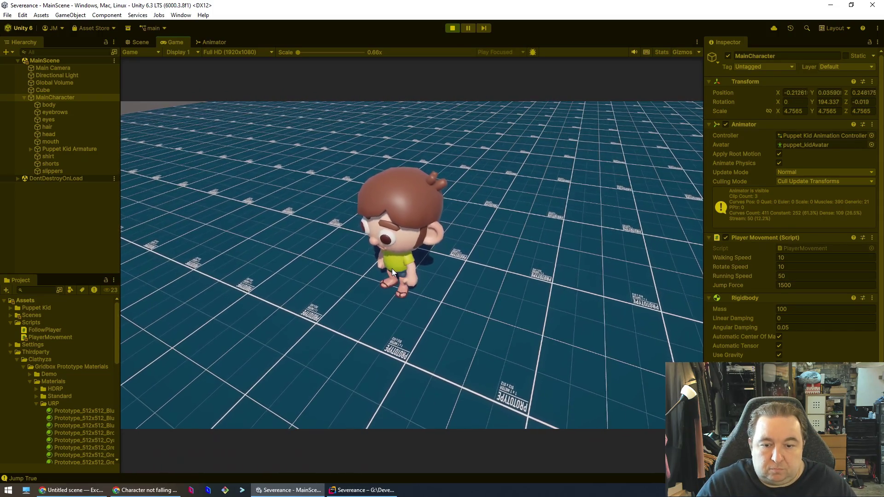
key(alt+Tab)
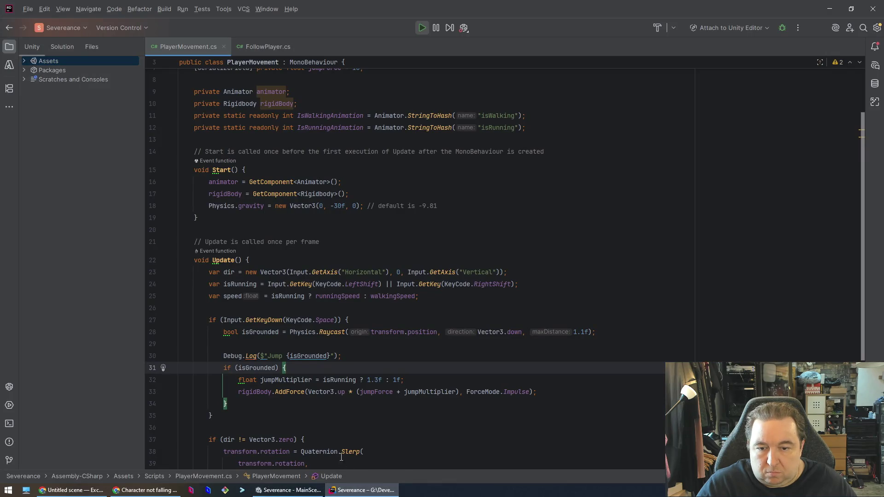
Step: Change the jump line to Vector3.up * (jumpForce * jumpMultiplier), then return to Unity
click(407, 397)
text(*)
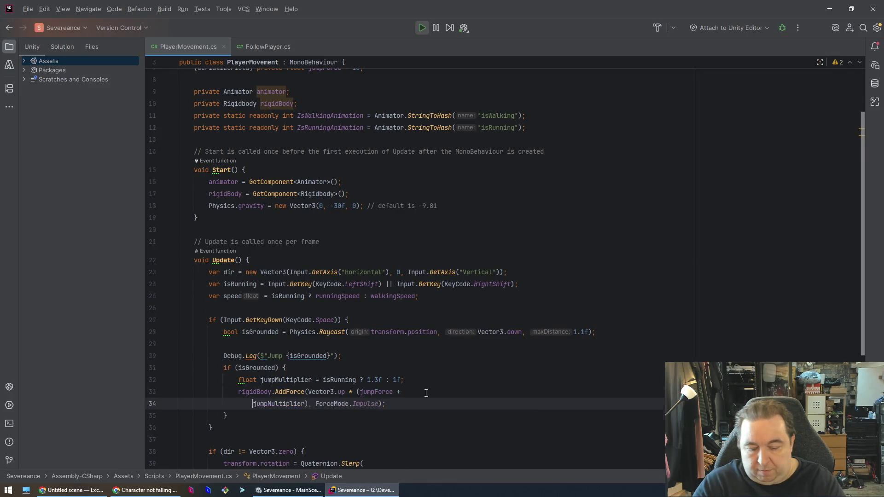
scroll(407, 400, up, 1)
key(BackSpace)
key(BackSpace)
key(BackSpace)
text(*)
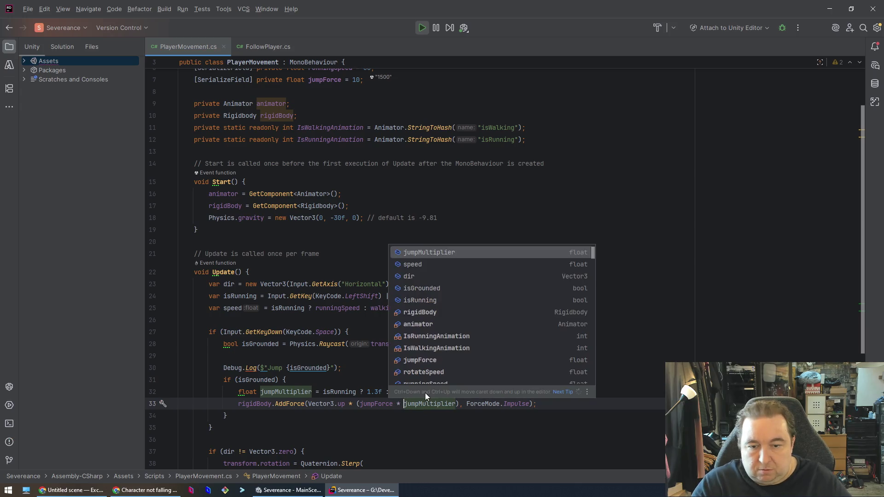
click(650, 456)
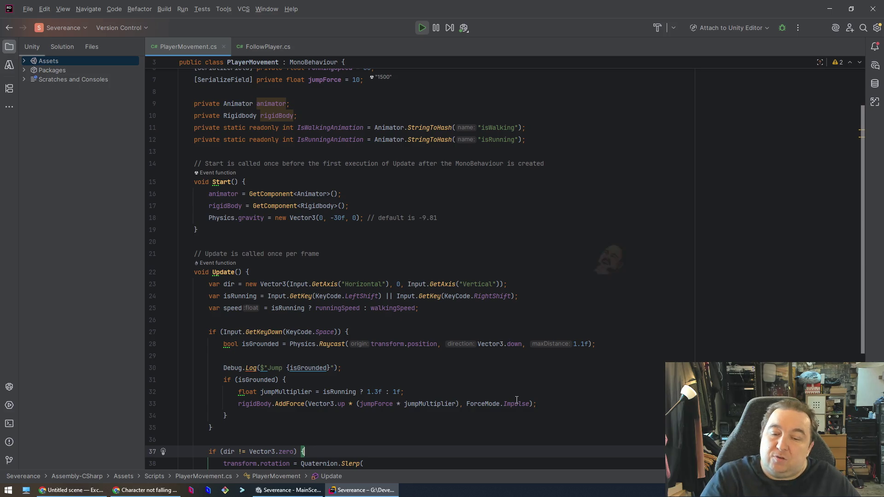
click(278, 475)
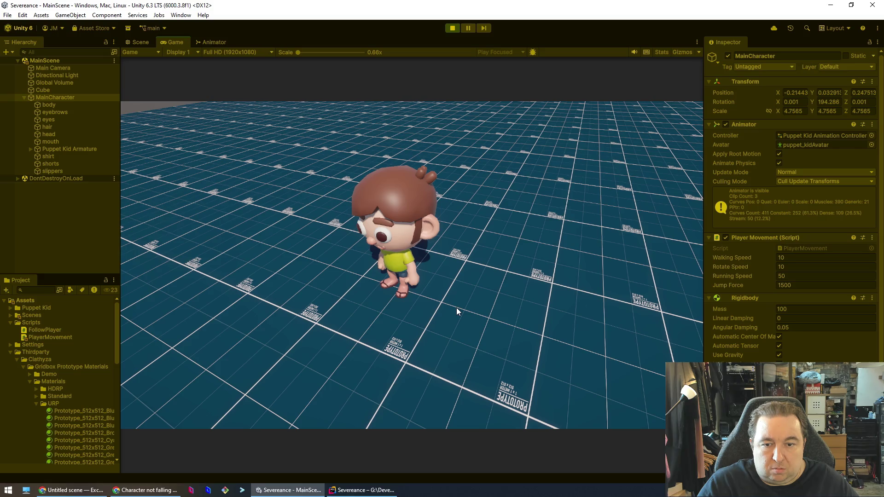
Step: Test a jump, then raise Jump Force to 2500
key(space)
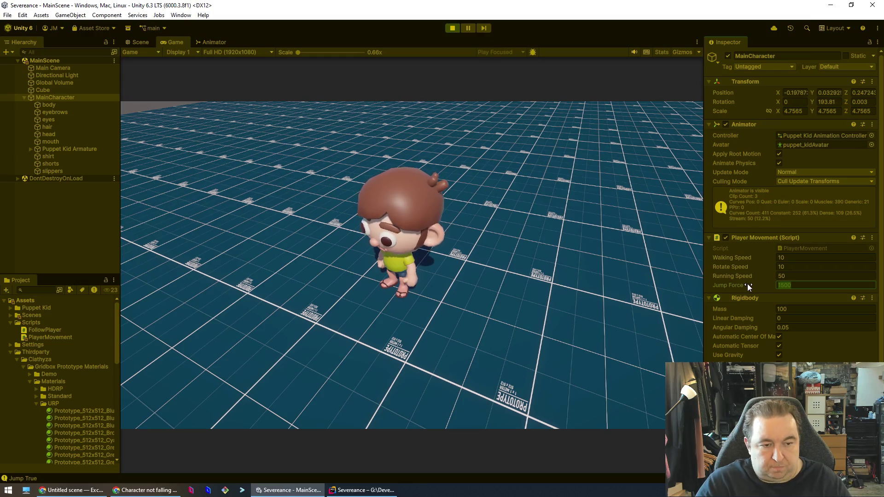
text(2500)
key(Return)
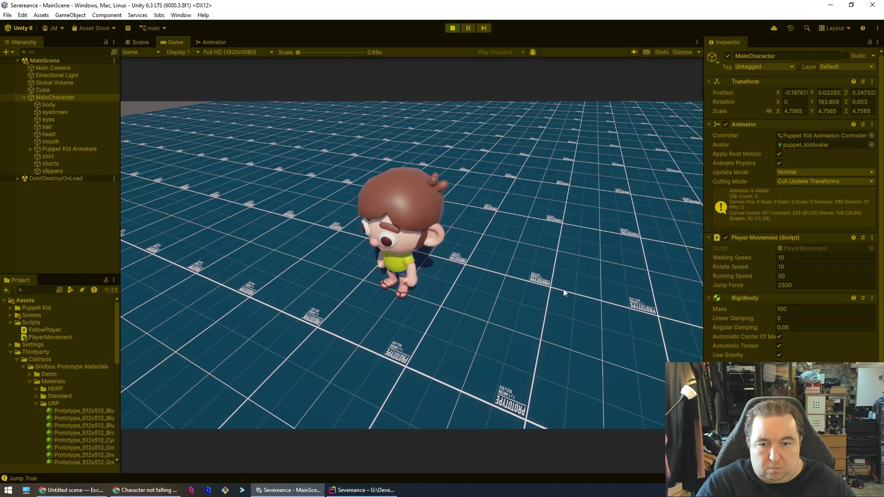
Step: Run, turn and jump the kid around the grid with WASD and Space, then return to Rider
key(w)
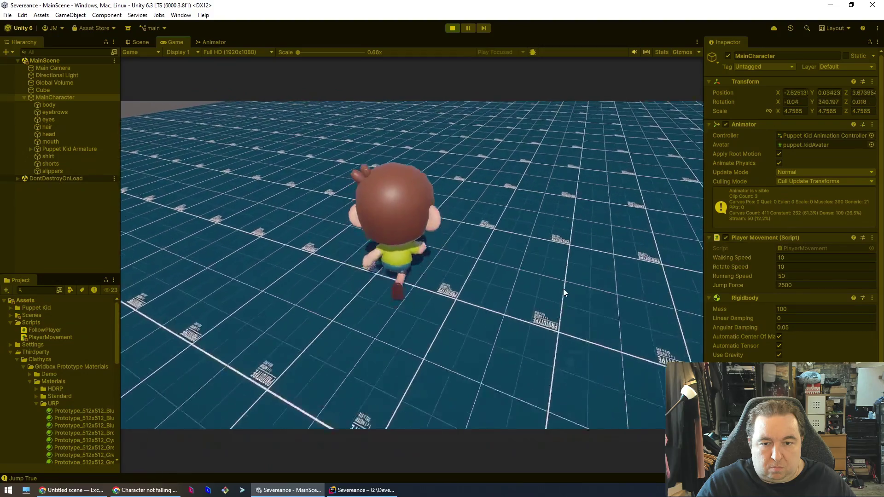
key(space)
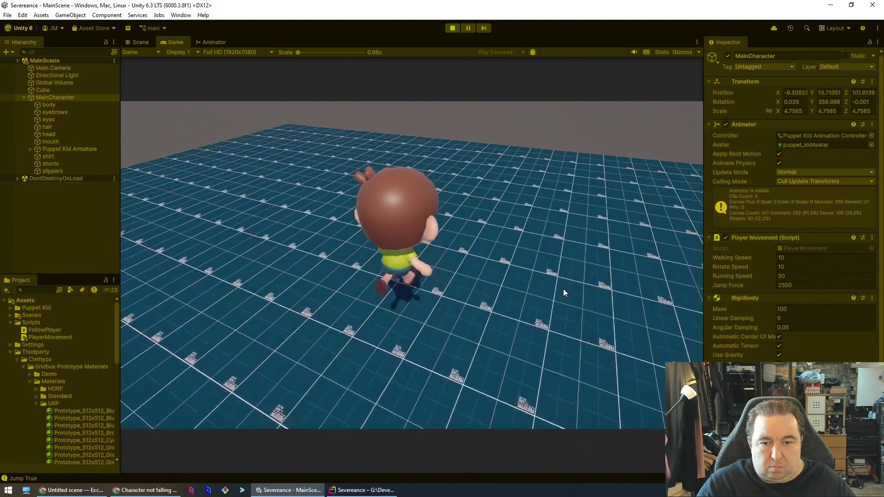
key(s)
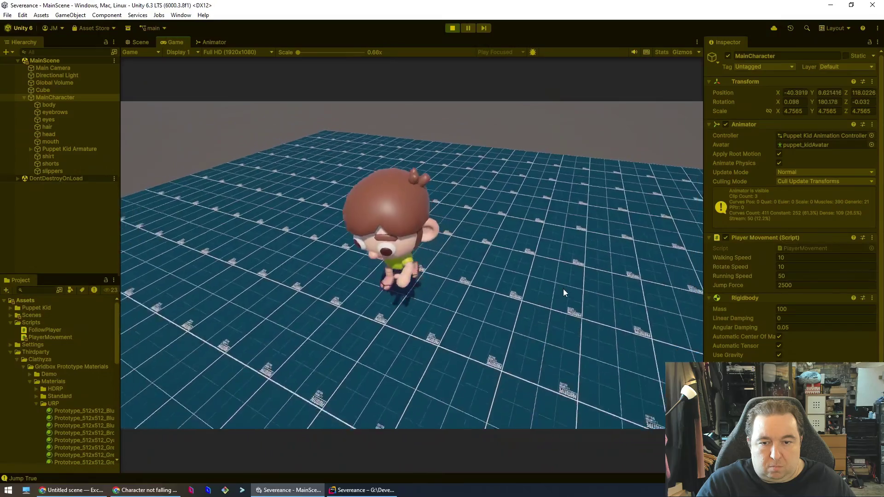
key(s)
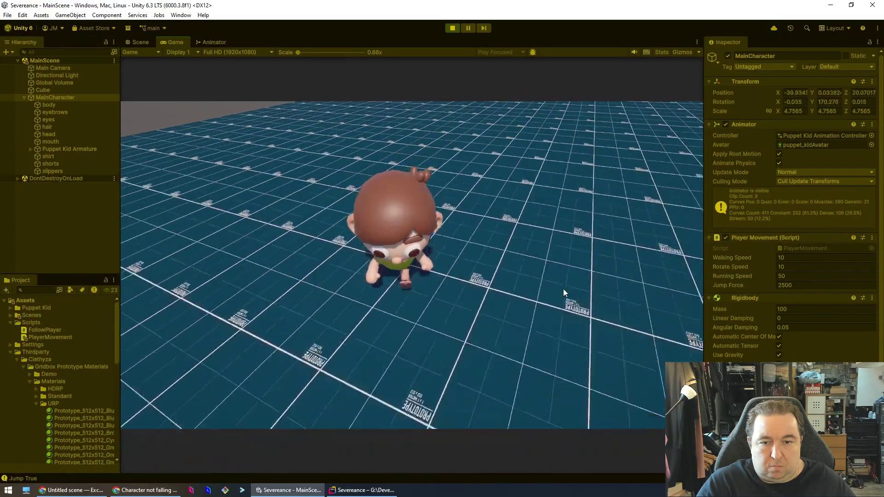
key(d)
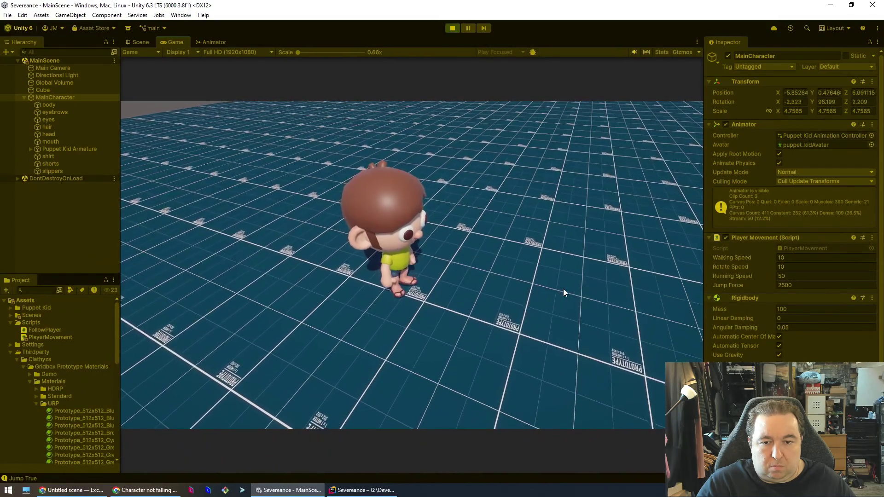
key(w)
key(space)
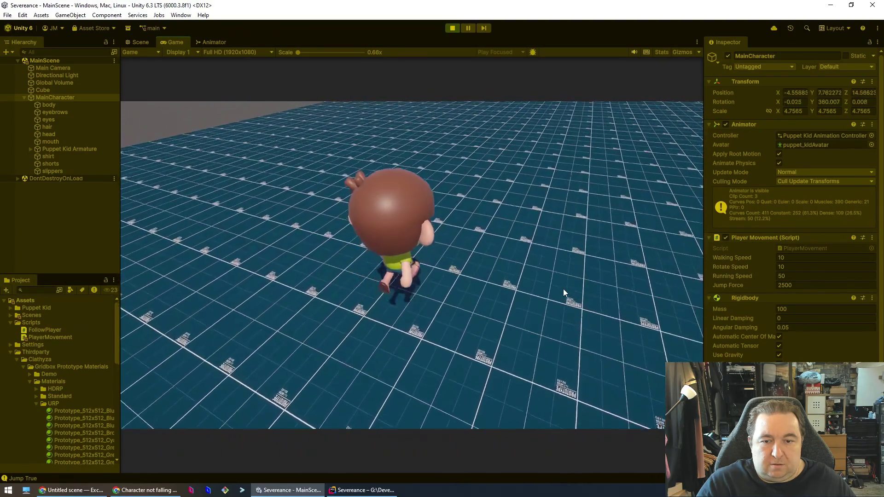
key(w)
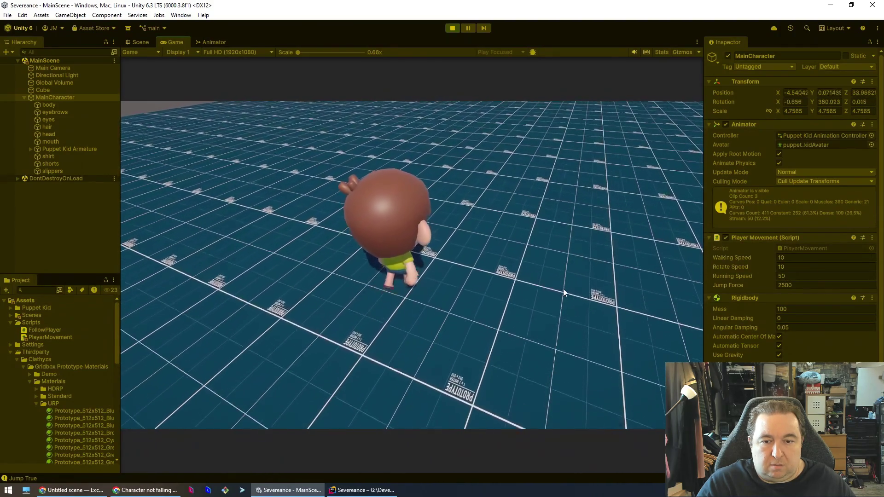
key(w)
key(space)
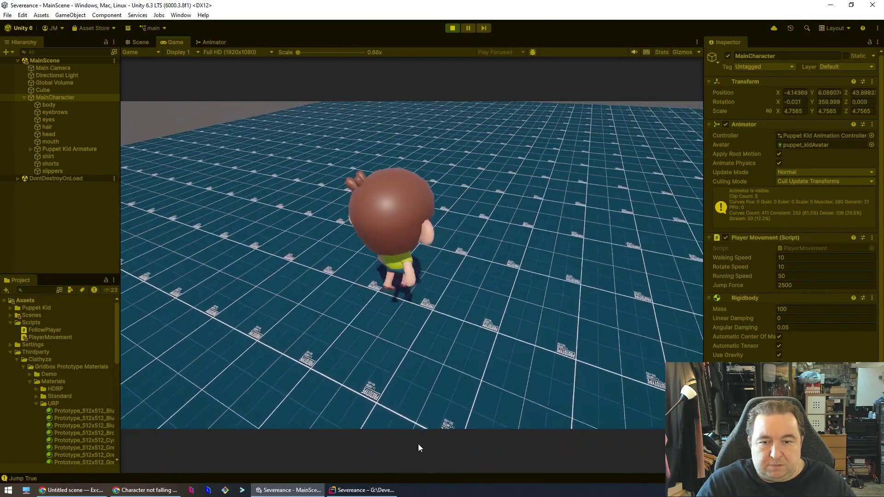
key(w)
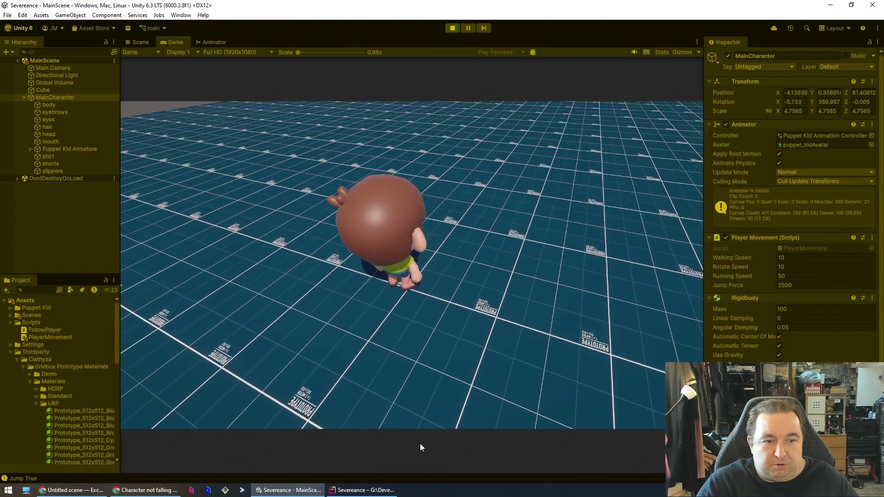
click(375, 492)
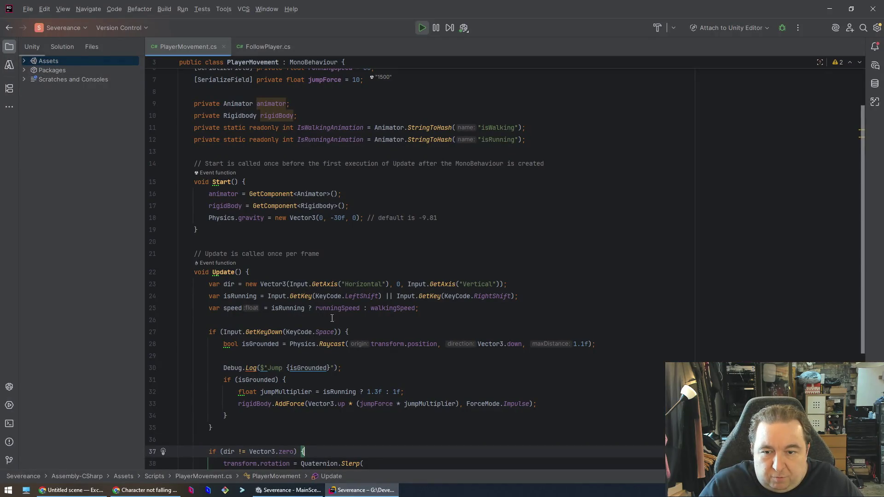
Step: Delete the Debug.Log jump line and the blank line above it in Update
click(286, 306)
click(340, 345)
click(347, 368)
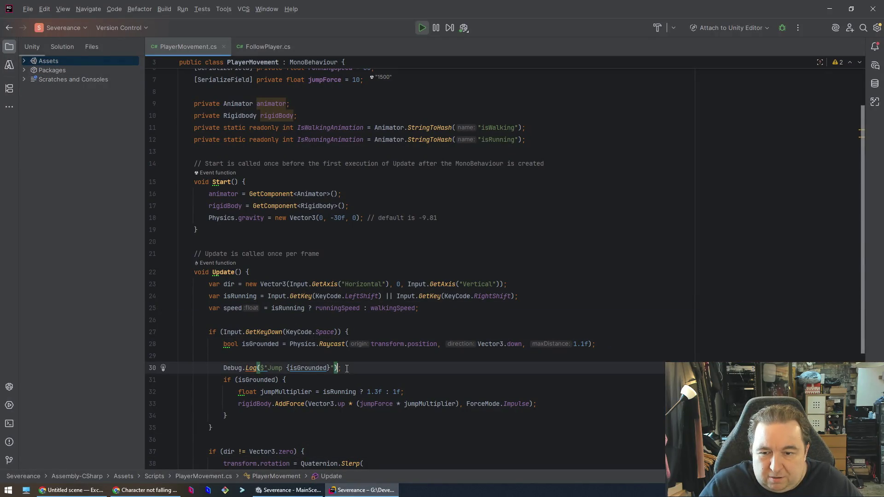
key(Up)
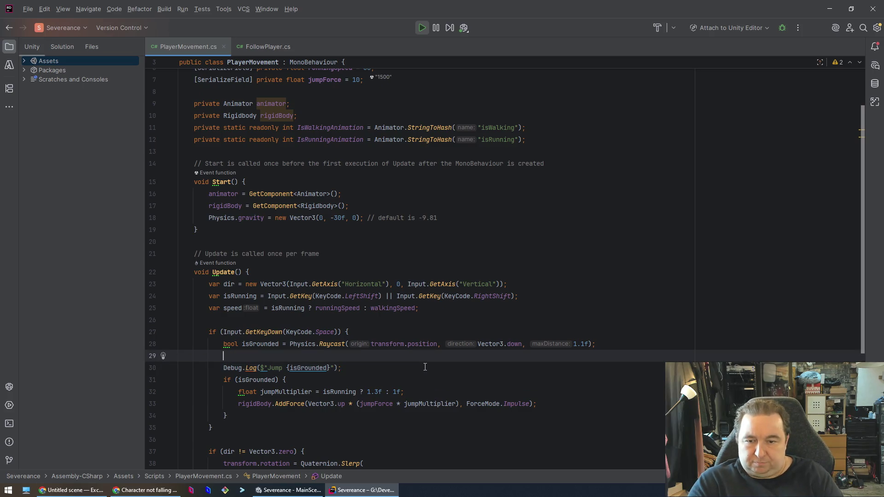
key(Down)
key(shift+Down)
key(Delete)
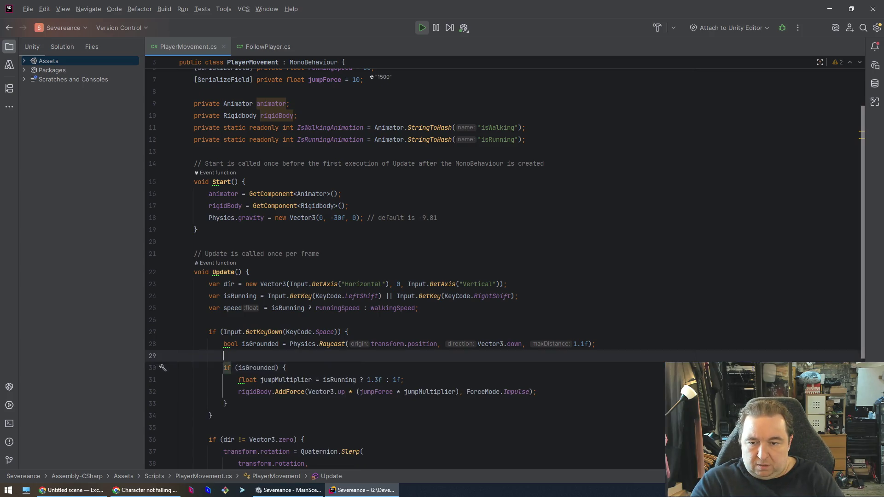
key(BackSpace)
key(Down)
key(End)
Step: Select the input and jump code on lines 23–33, then switch to the Claude chat
click(536, 380)
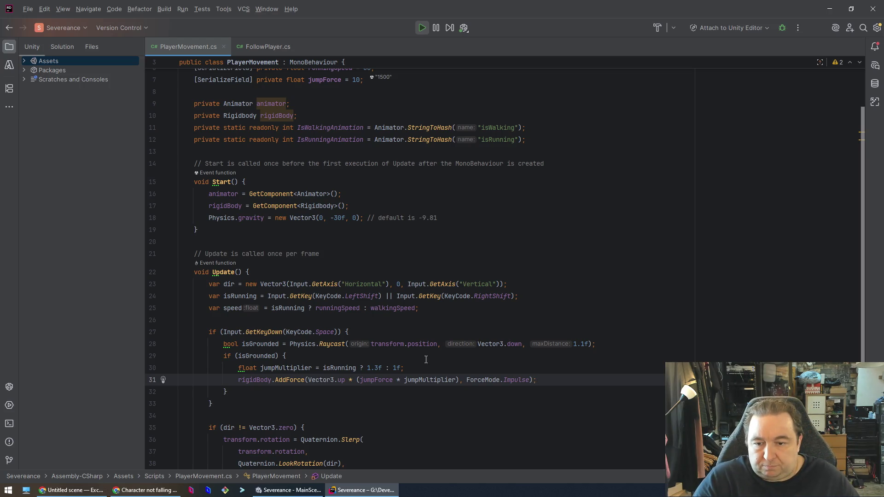
mouse_move(208, 284)
mouse_down()
mouse_move(221, 309)
mouse_move(215, 404)
mouse_move(292, 409)
mouse_up()
key(ctrl+c)
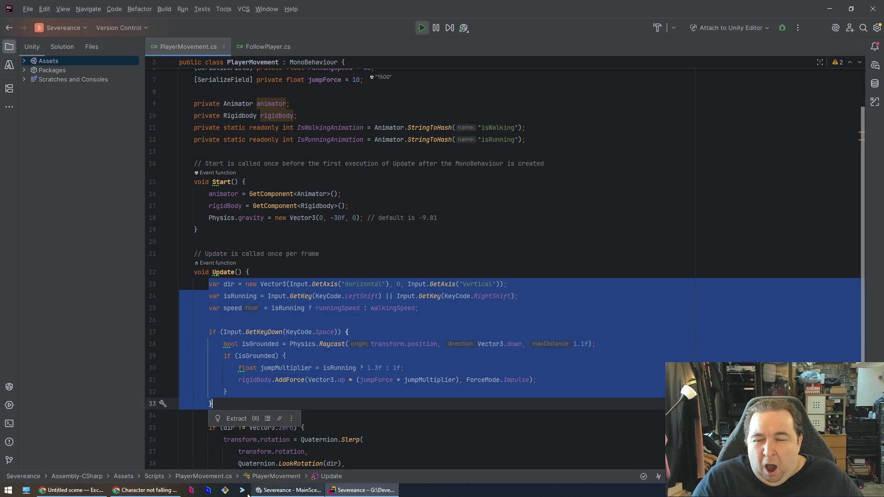
click(145, 490)
text(Walking + running works but when he's standing still he ba)
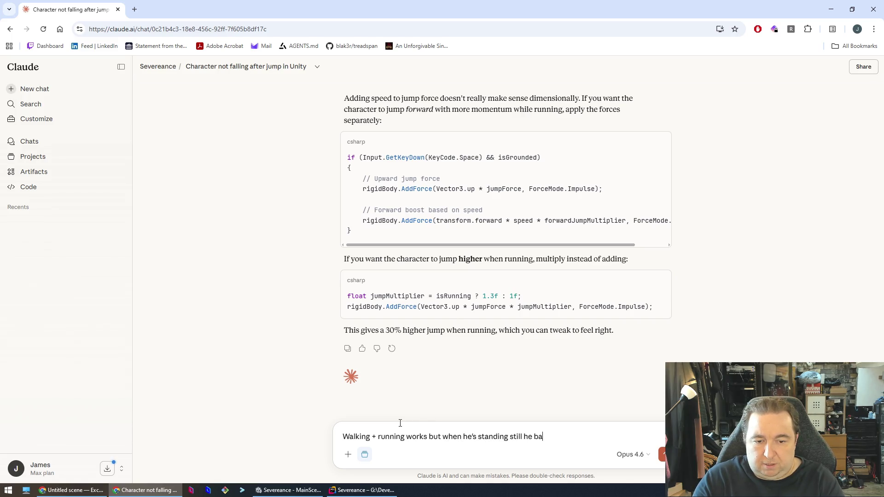
Step: Send the 'standing jump barely gets air' message with the Update code in a ``` block
key(BackSpace)
text(early)
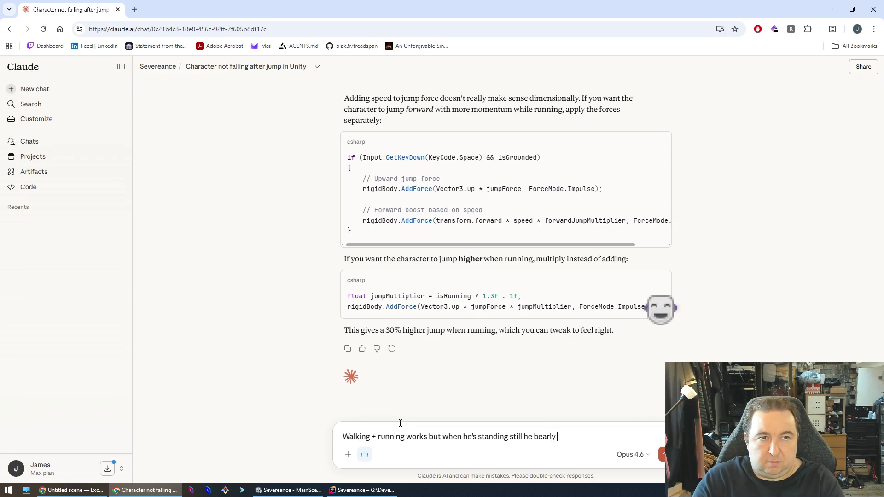
text( gets air)
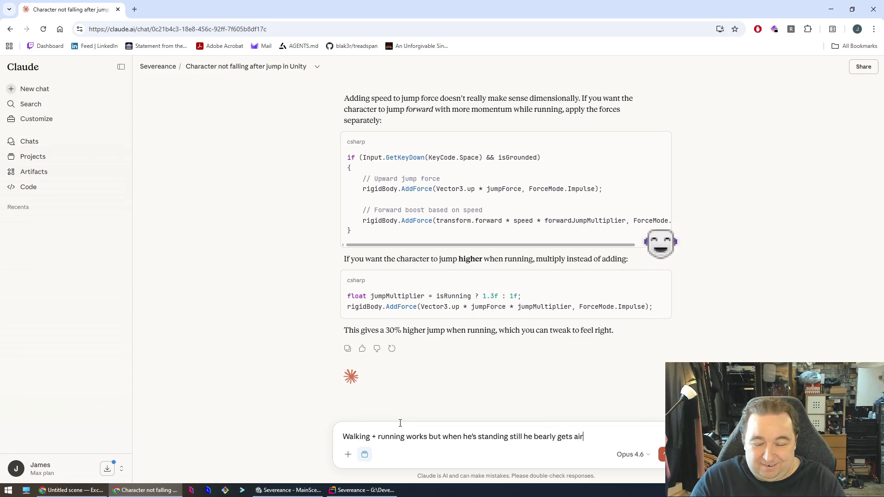
key(shift+Return)
text(```)
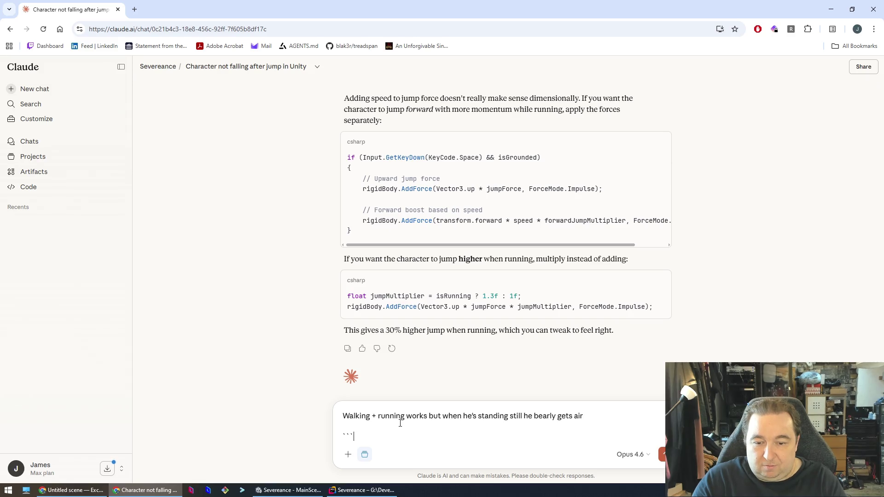
key(Return)
key(ctrl+v)
key(Return)
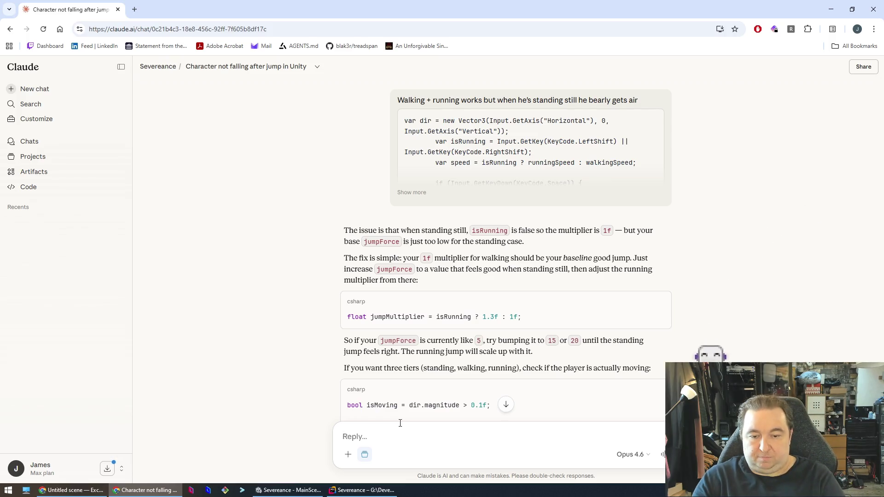
text(it works when ru)
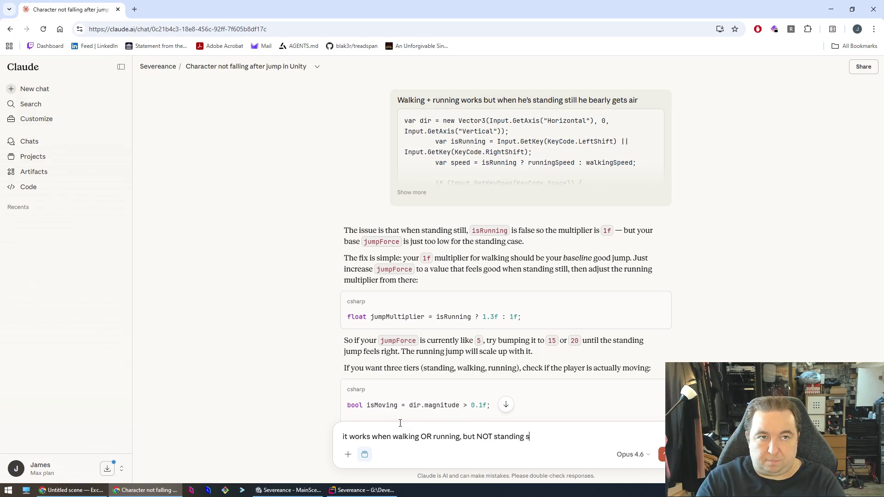
Step: Send the clarification that jumping fails only when standing still, then review Claude's raycast advice
key(Return)
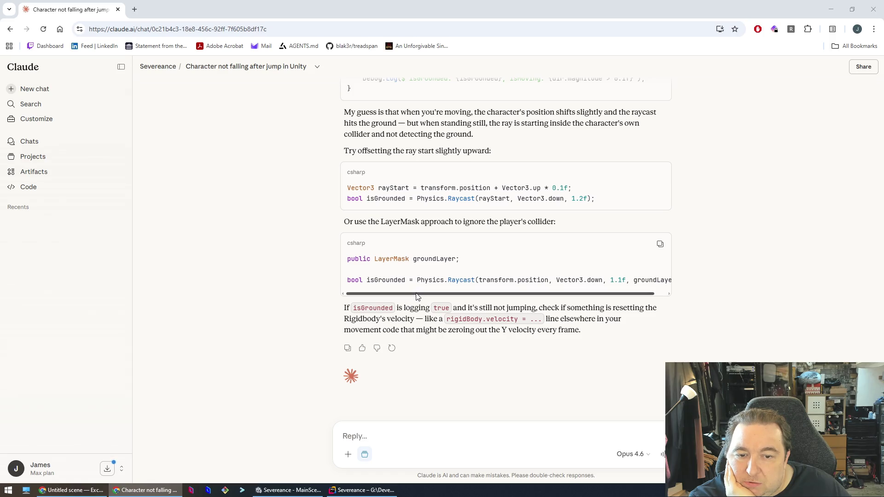
scroll(419, 295, right, 2)
drag(457, 295, 379, 293)
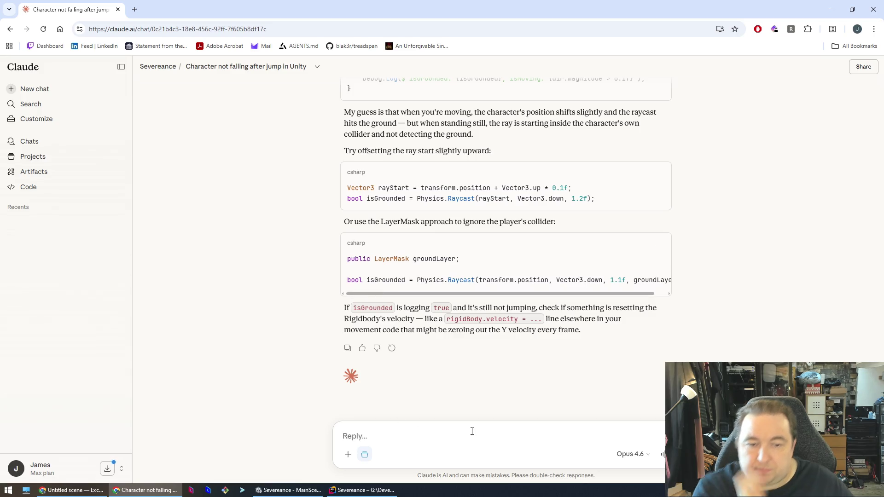
Step: Reply that the jump works but lacks height and force, then bring Unity forward
text(It's jumping)
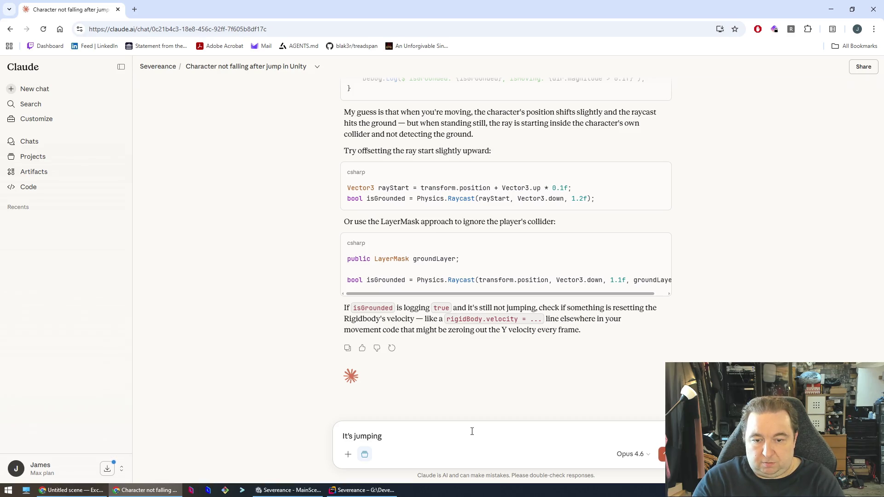
text( , it's just n)
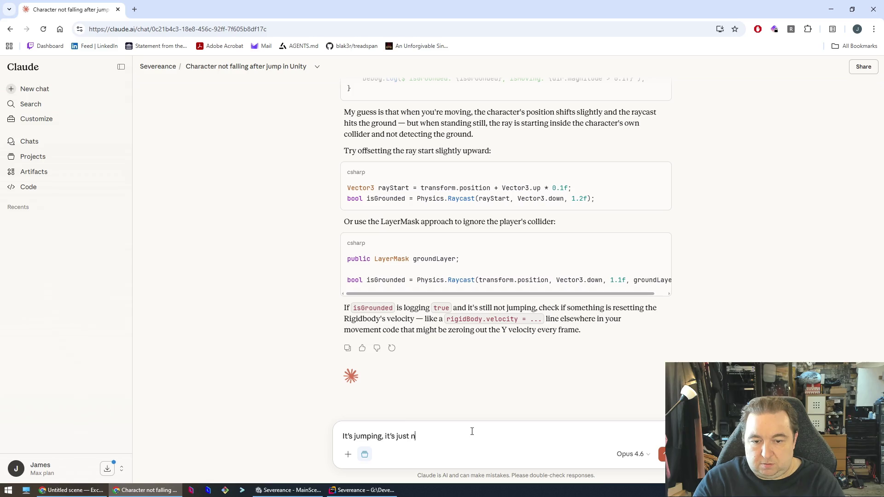
text(ot very high or )
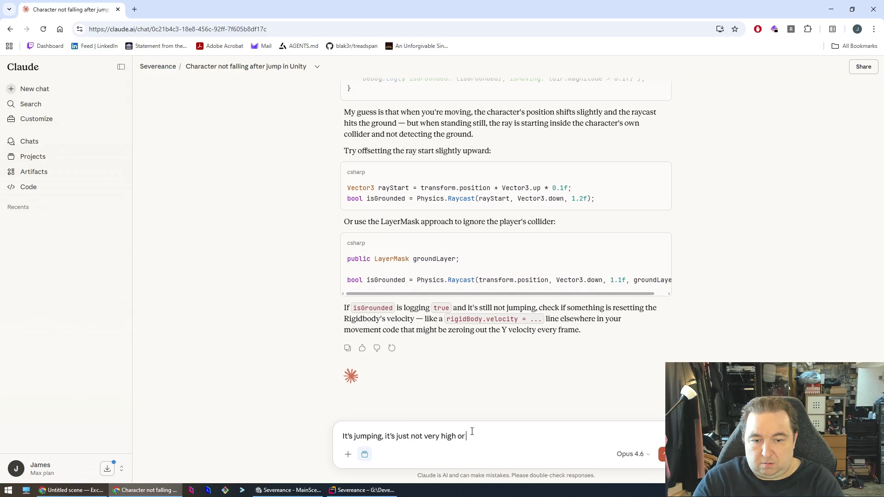
text(with very much )
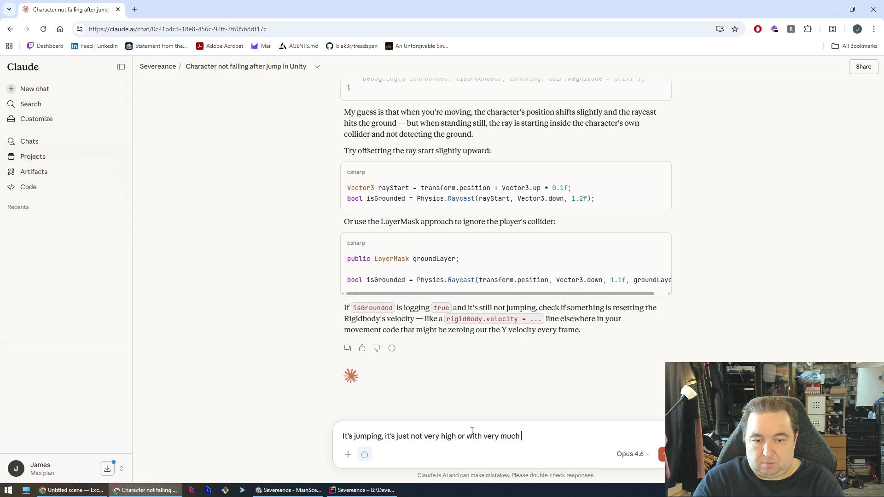
text(force - the )
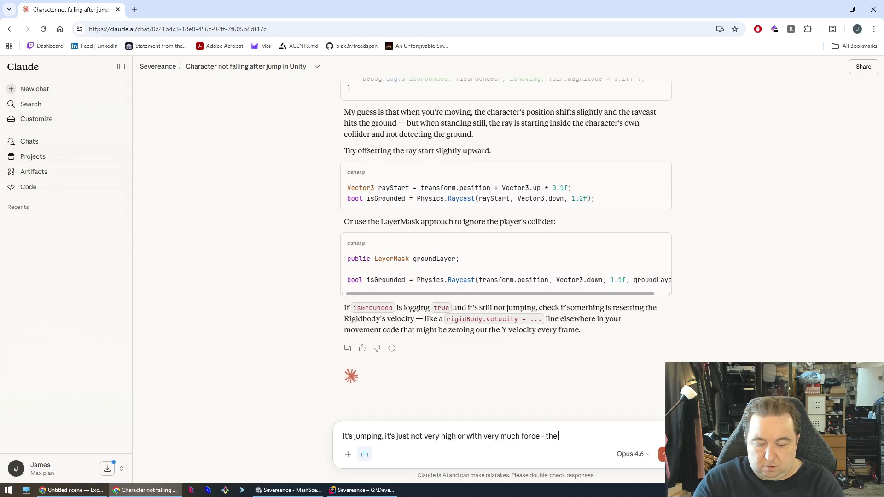
text(force is the)
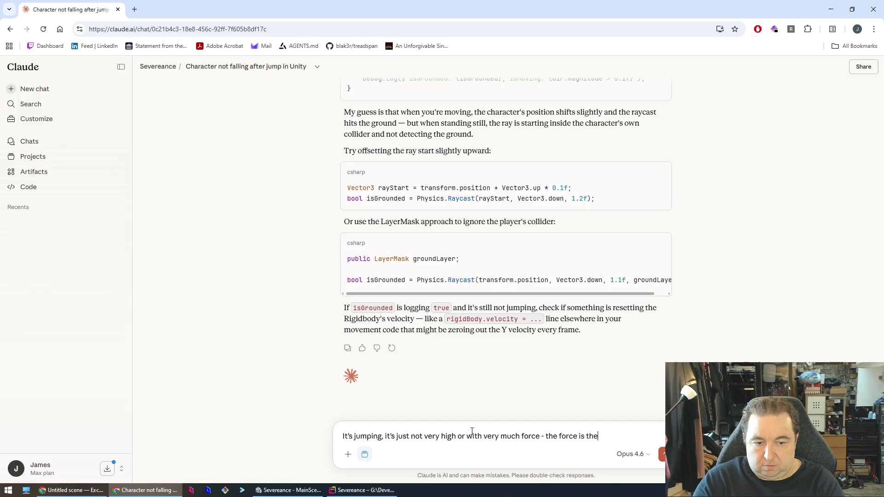
text( same in all 3)
key(Return)
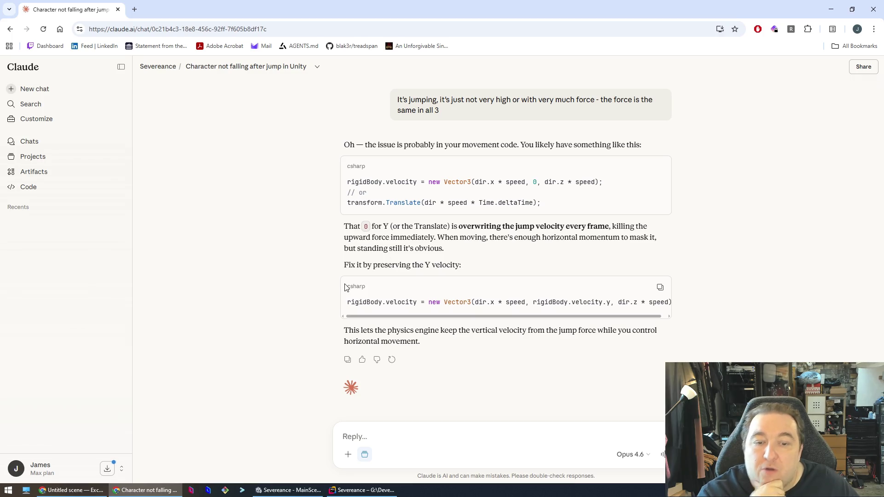
click(331, 492)
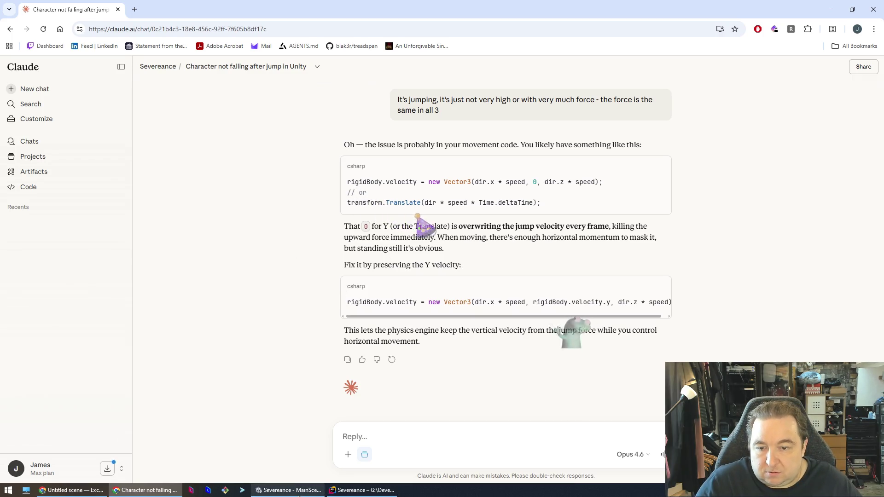
click(281, 490)
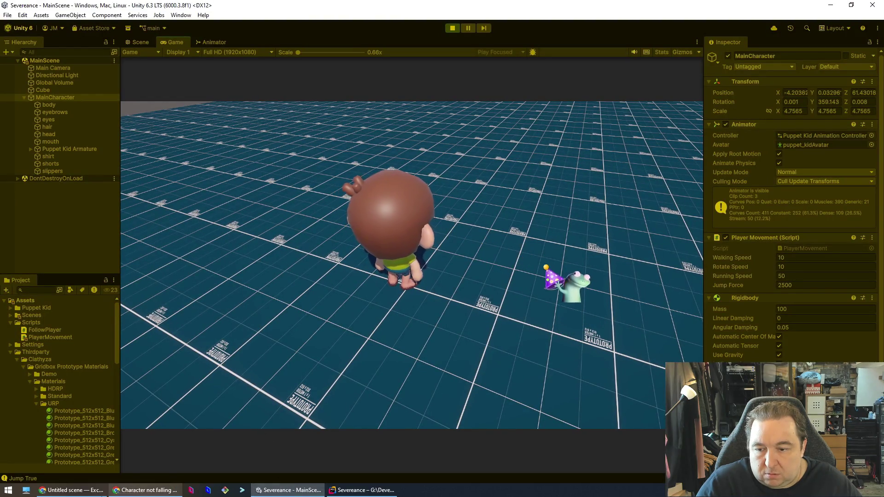
click(362, 490)
click(372, 330)
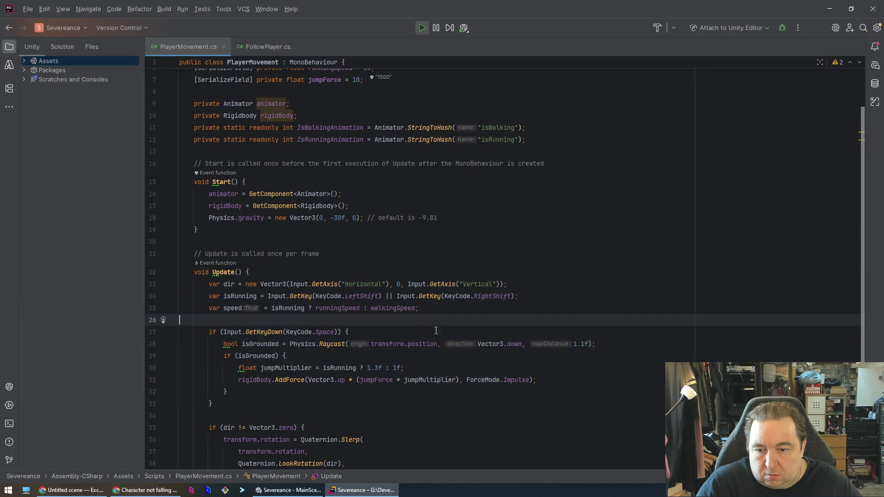
scroll(369, 334, down, 5)
click(366, 355)
click(373, 332)
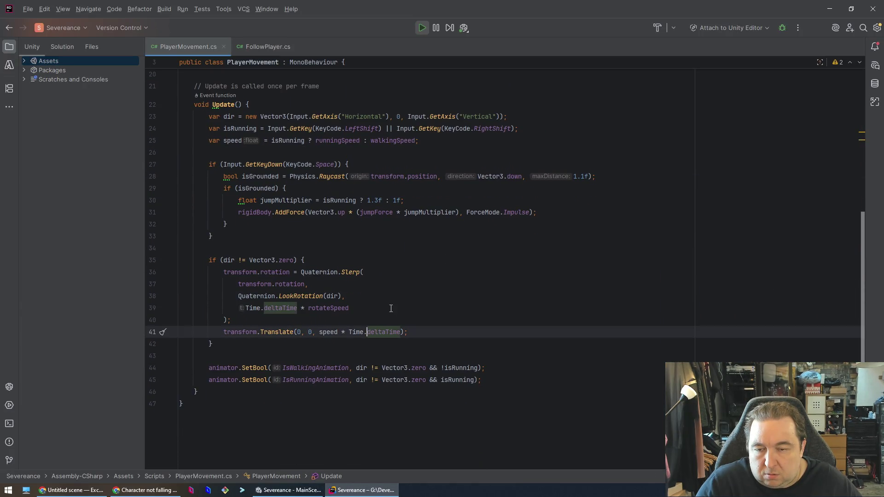
click(392, 308)
click(406, 285)
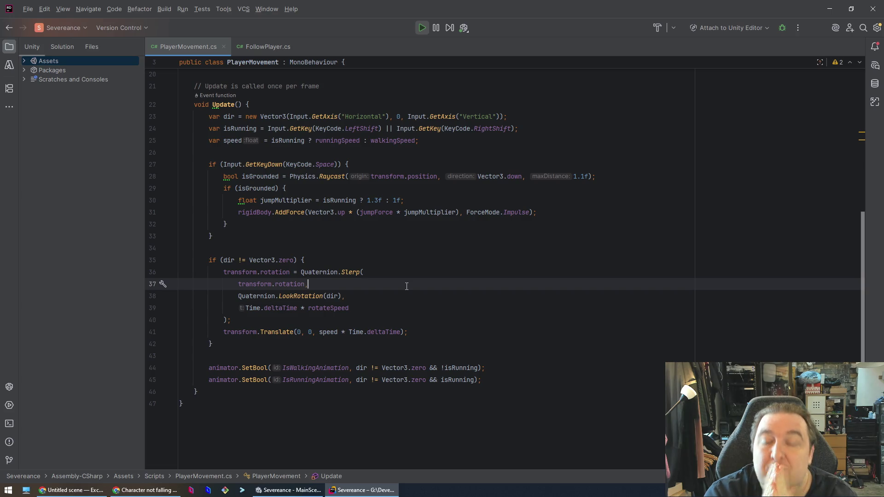
key(alt+Tab)
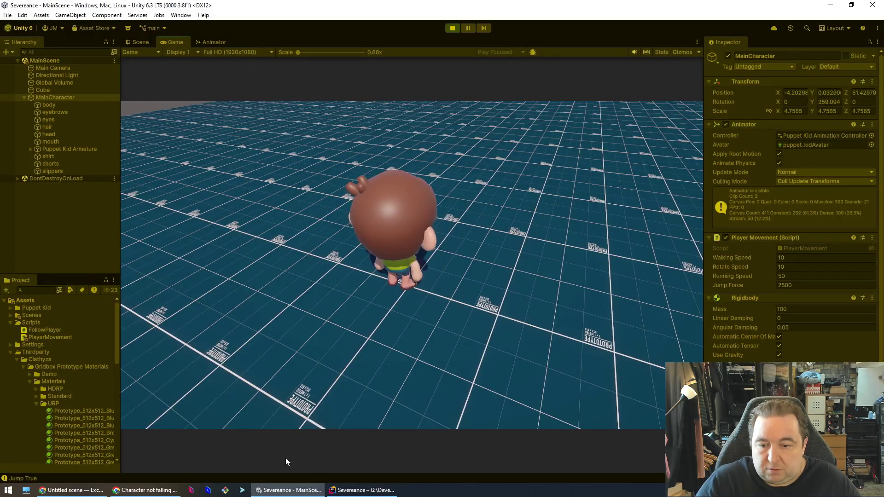
Step: Return from Unity to the Claude chat showing the Y-velocity fix
key(alt+Tab)
click(155, 491)
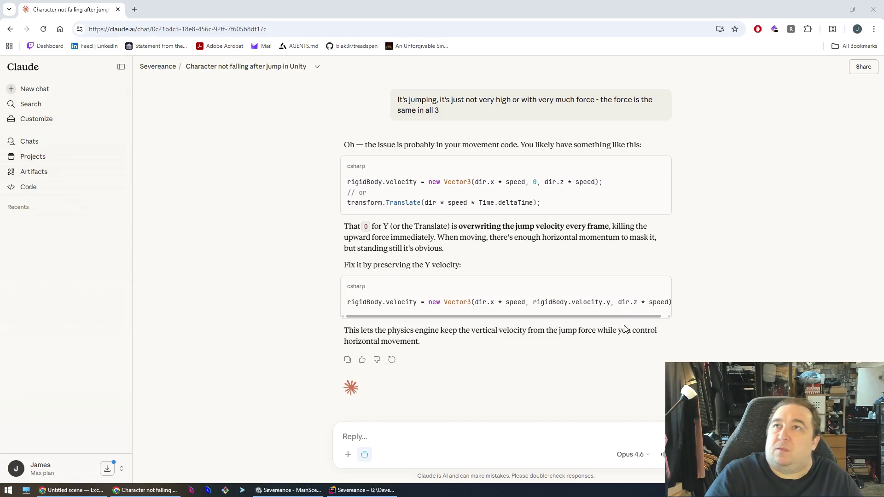
Step: Select and review the fixed rigidBody.velocity line, then switch to the BE RIGHT BACK scene
triple_click(754, 298)
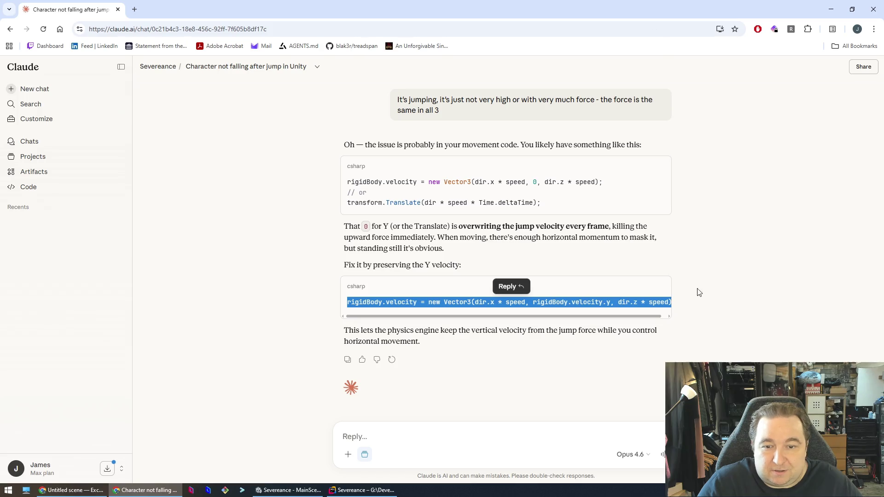
click(760, 309)
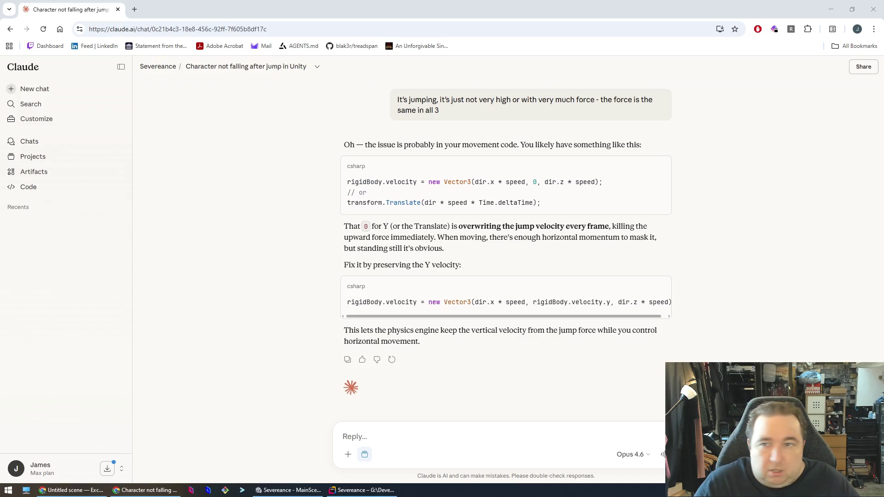
click(73, 490)
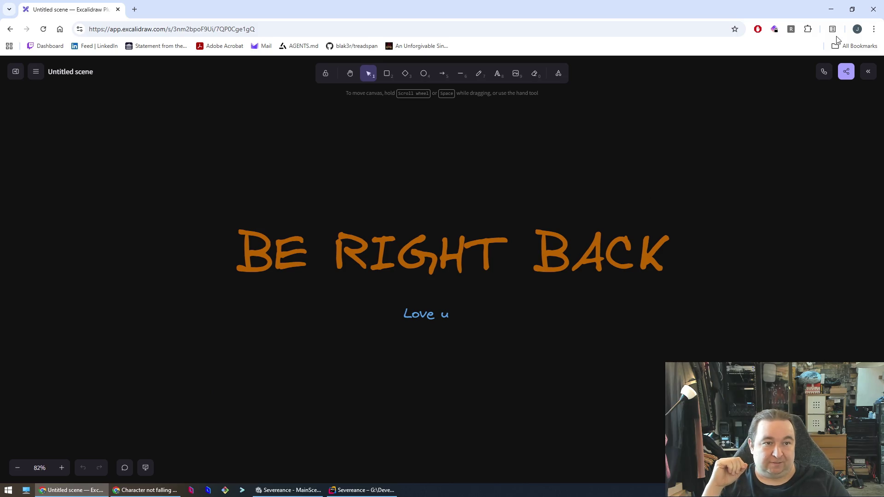
Step: Minimize the Excalidraw 'BE RIGHT BACK' window to reveal the Claude chat
click(828, 12)
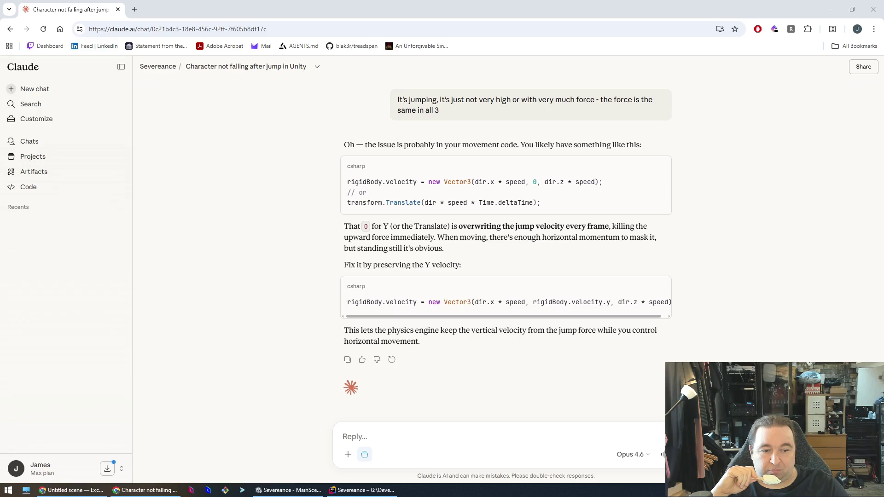
mouse_move(425, 81)
mouse_down()
mouse_move(206, 38)
mouse_move(3, 38)
mouse_up()
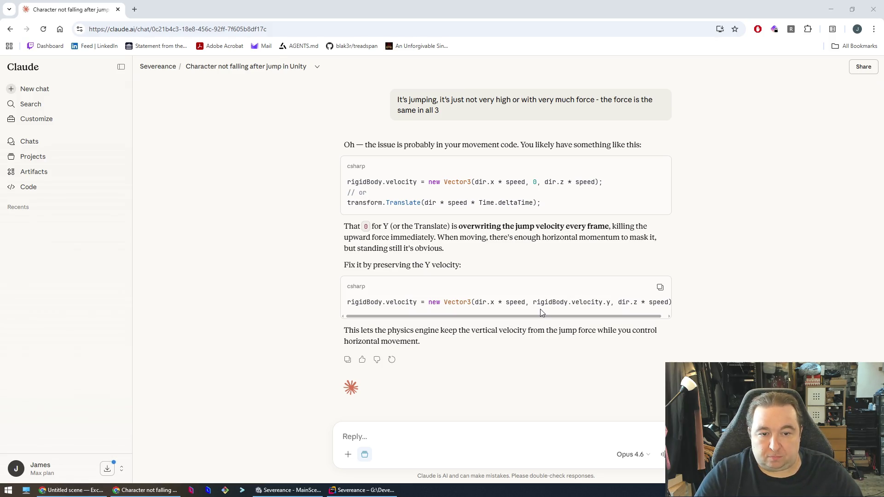
drag(533, 303, 611, 303)
key(ctrl+c)
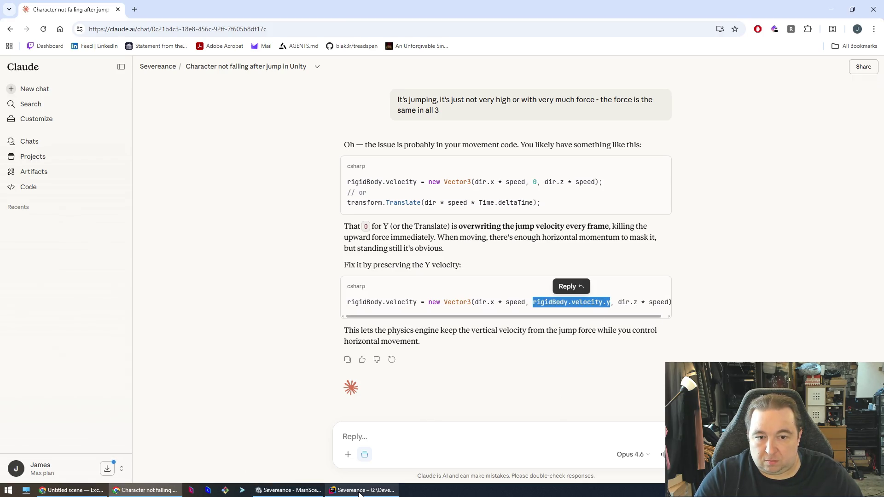
click(258, 308)
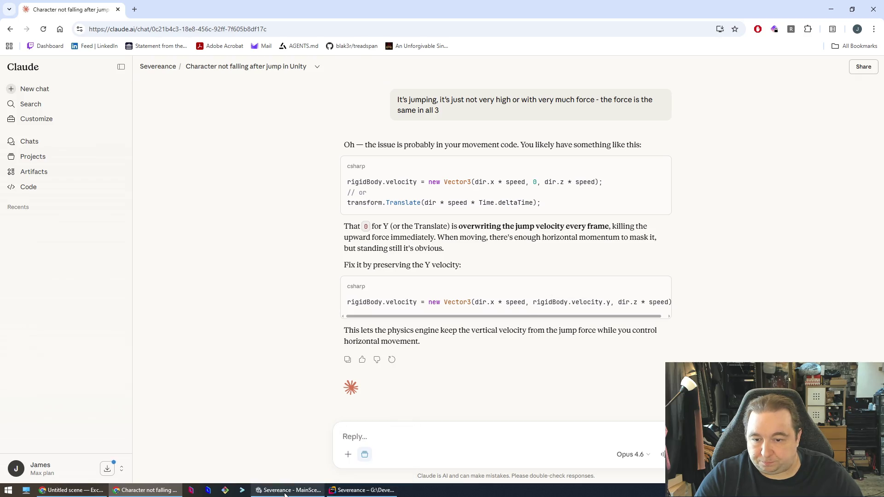
click(286, 490)
Step: Replace the 0 Y value in the transform.Translate call with rigidBody.velocity.y
click(364, 490)
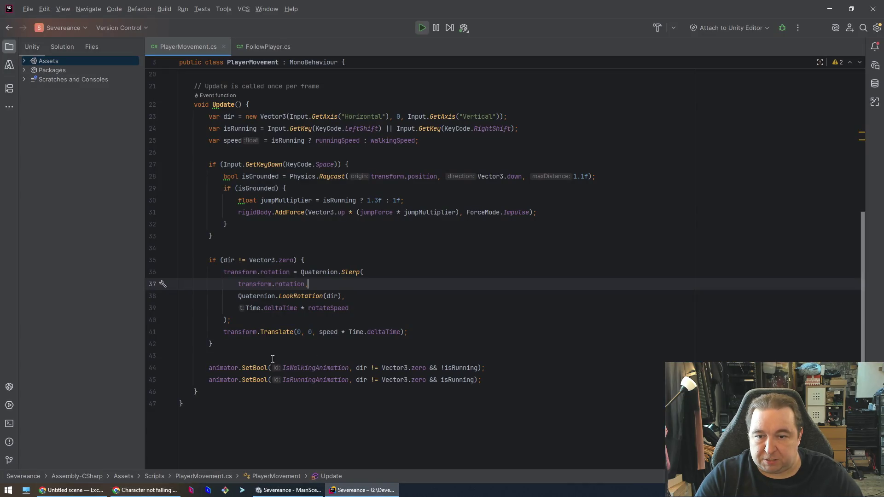
double_click(310, 332)
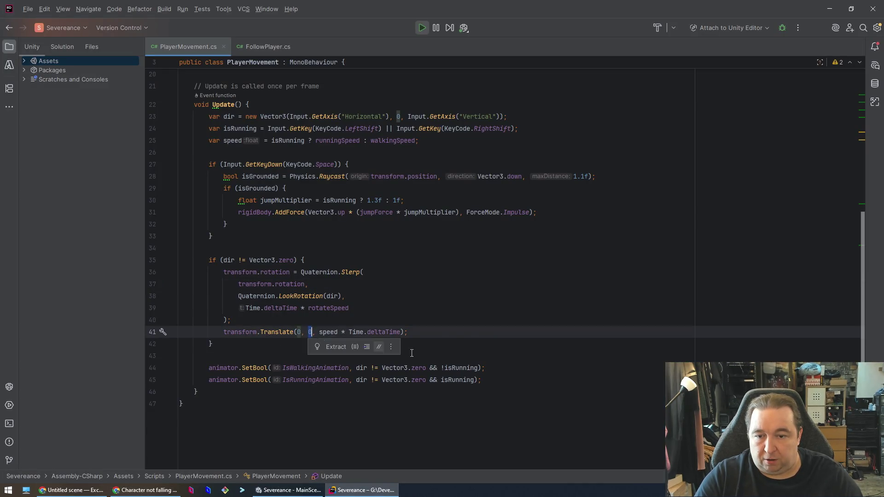
key(ctrl+v)
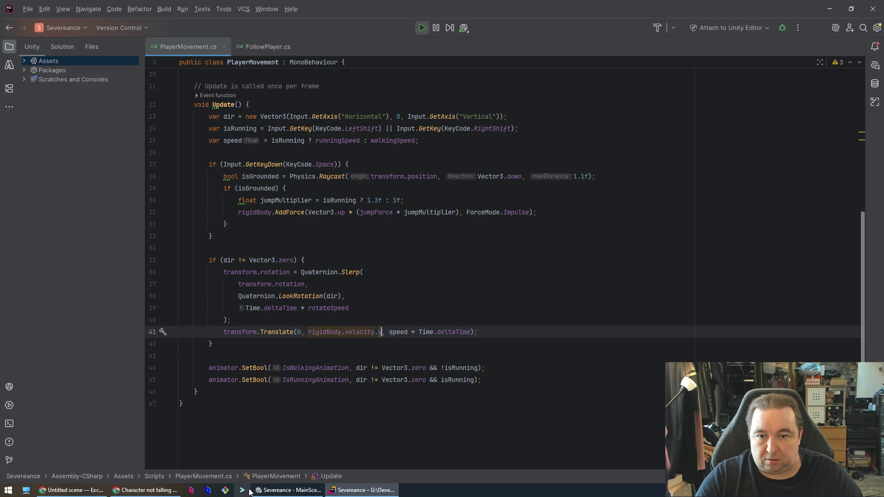
Step: Back in the running Unity game, run the character forward and make it jump
click(288, 491)
key(w)
key(space)
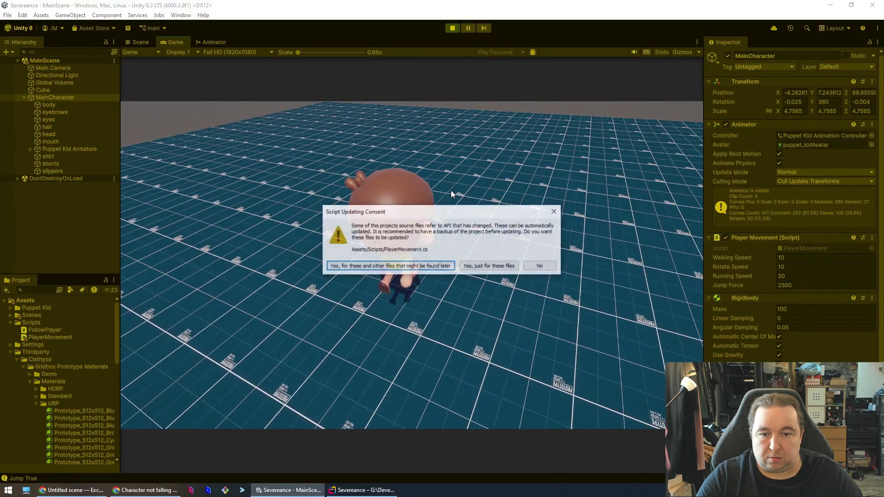
Step: Approve the automatic script API update, stop the game, and set Jump Force to 2500
click(420, 269)
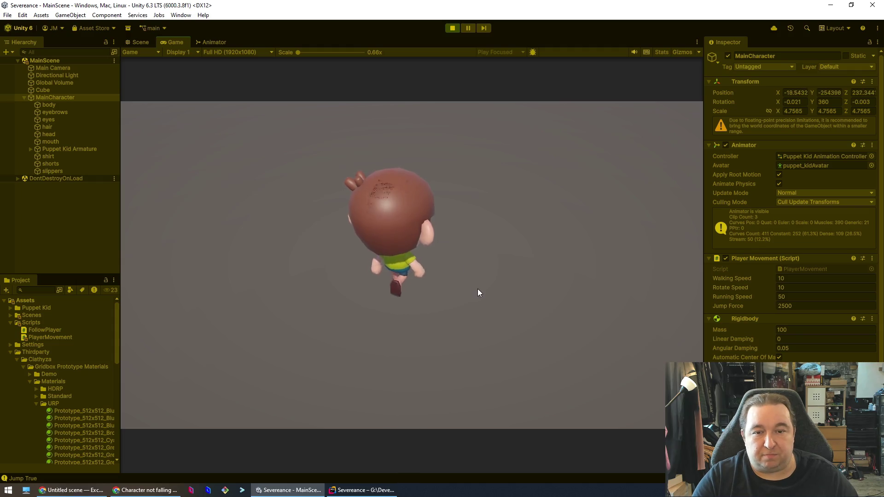
click(452, 29)
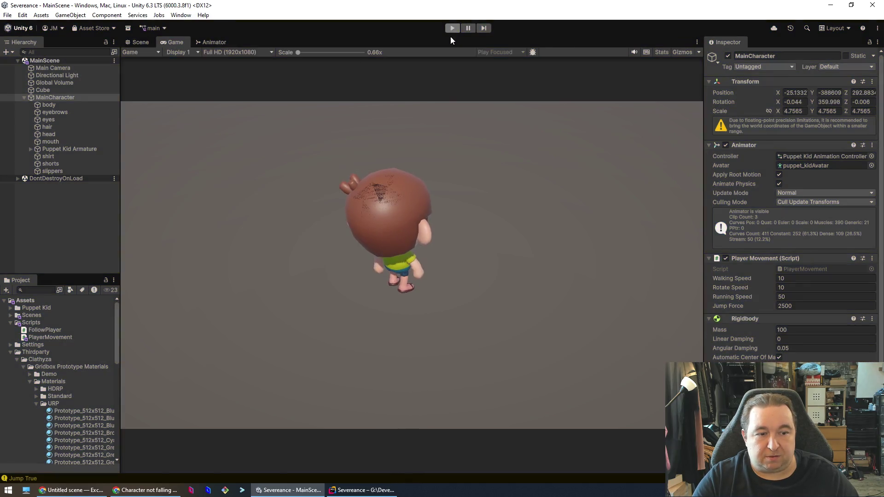
click(725, 307)
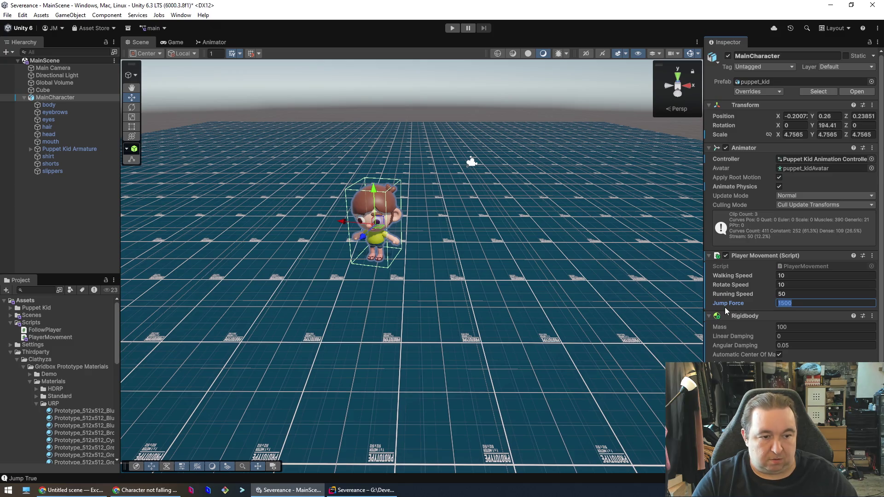
text(2500)
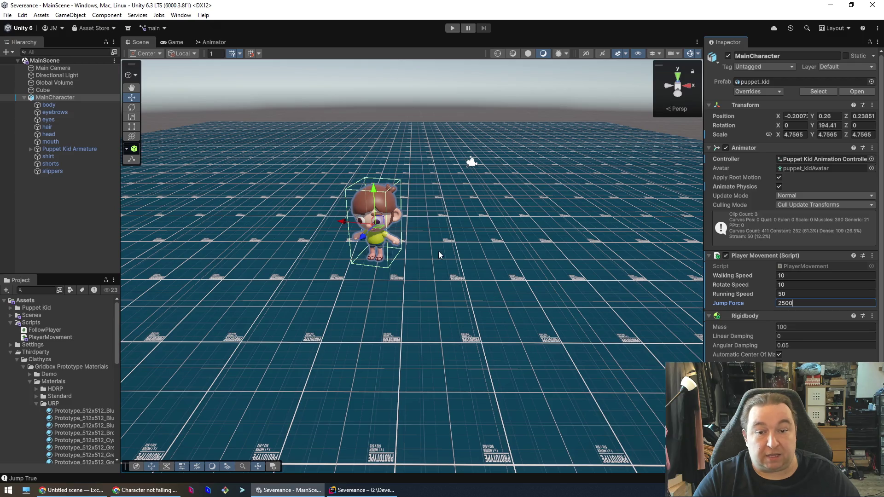
Step: Play-test the jump with the 2500 Jump Force, then stop and return to PlayerMovement.cs
click(467, 244)
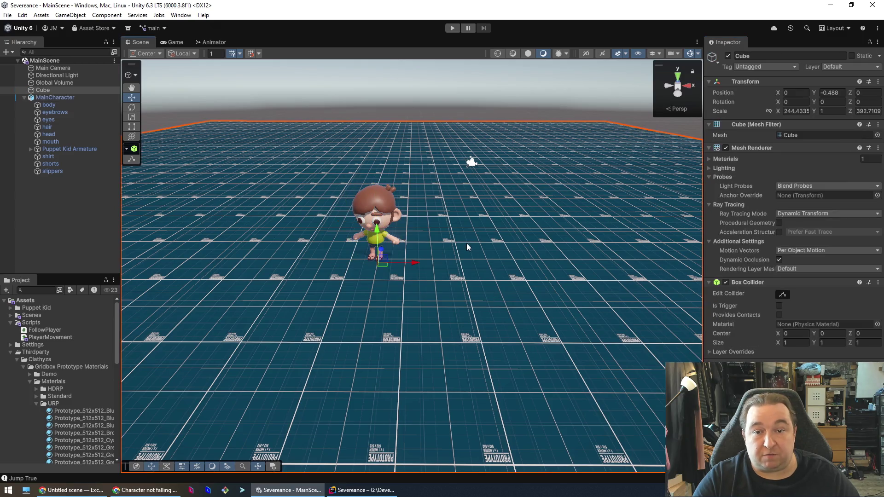
click(450, 29)
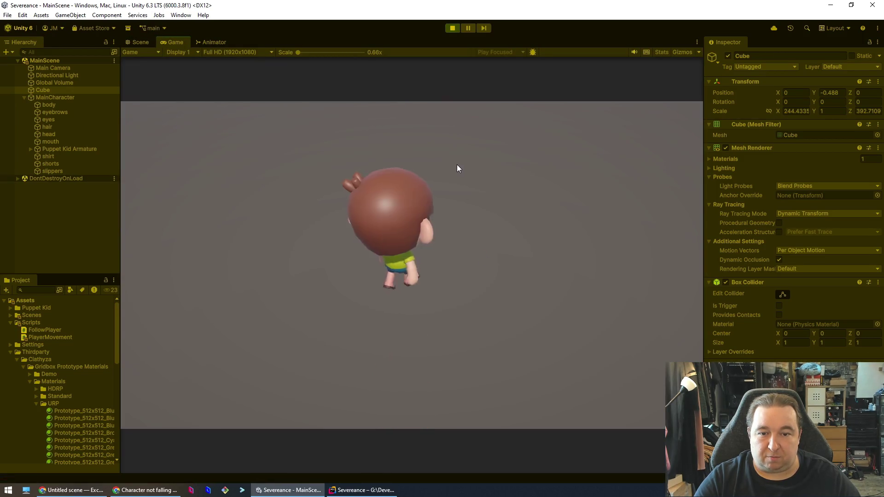
click(455, 28)
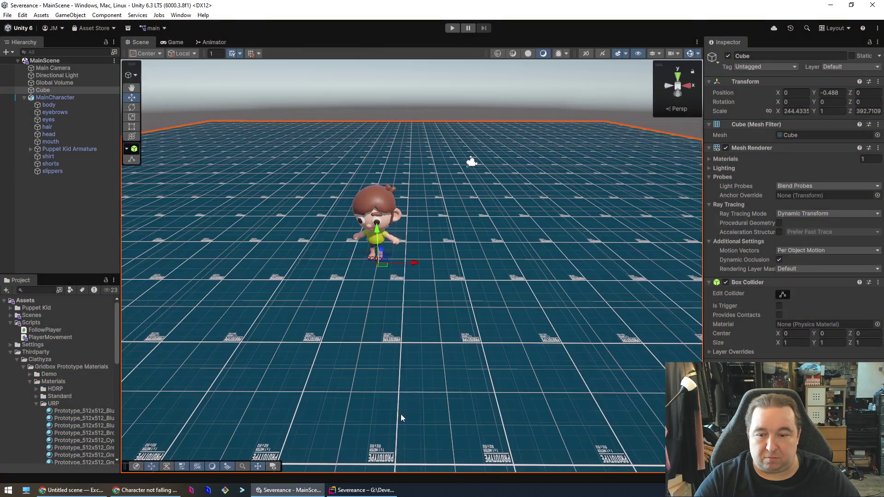
click(362, 489)
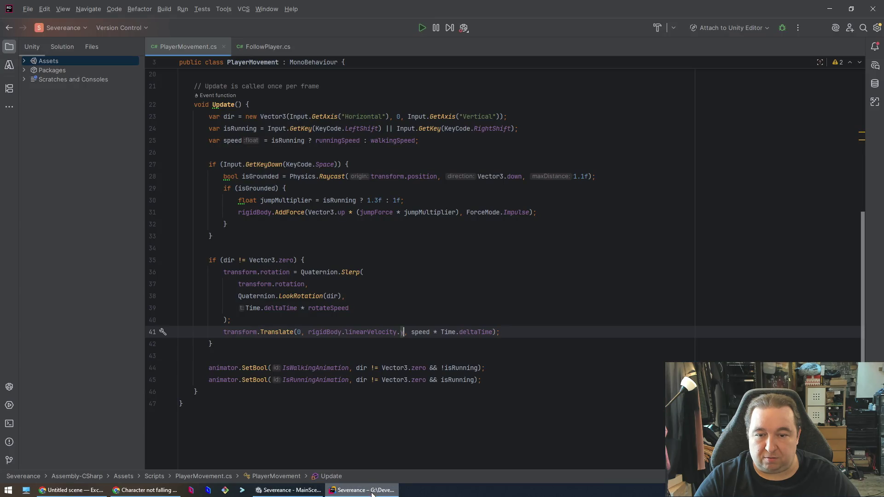
Step: Undo the linearVelocity update, restore Translate(0, 0, speed * Time.deltaTime), and save the script
click(371, 332)
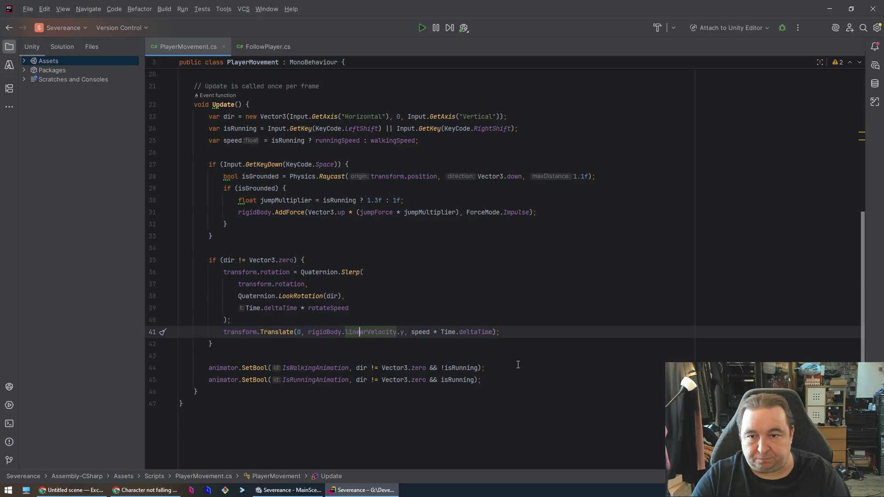
key(Left)
key(Left)
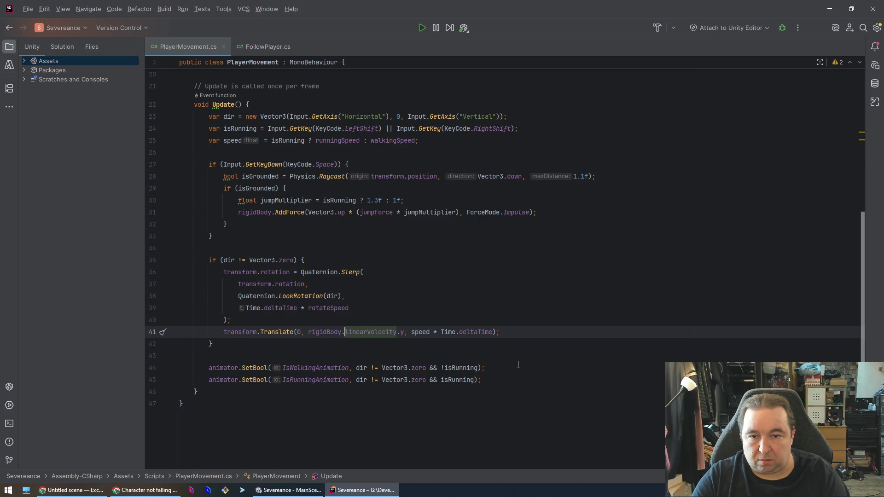
key(ctrl+z)
key(ctrl+z)
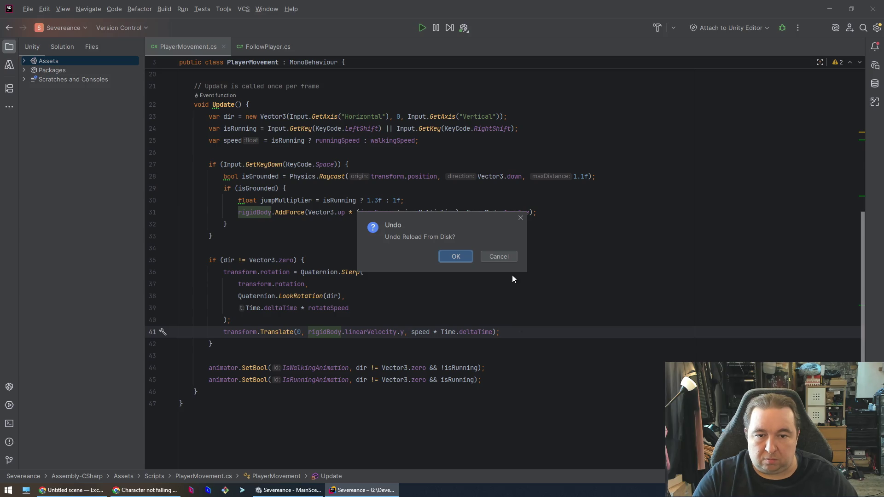
key(Return)
key(ctrl+w)
key(ctrl+w)
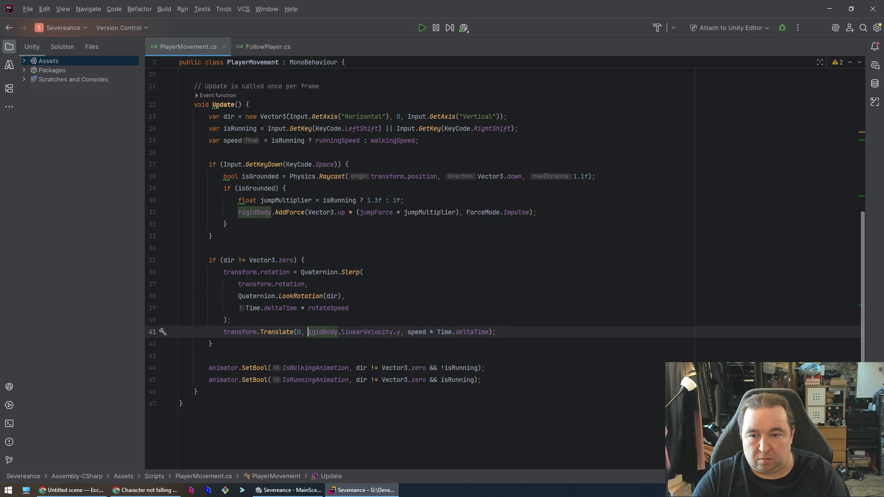
key(Delete)
key(Delete)
key(Delete)
text(0)
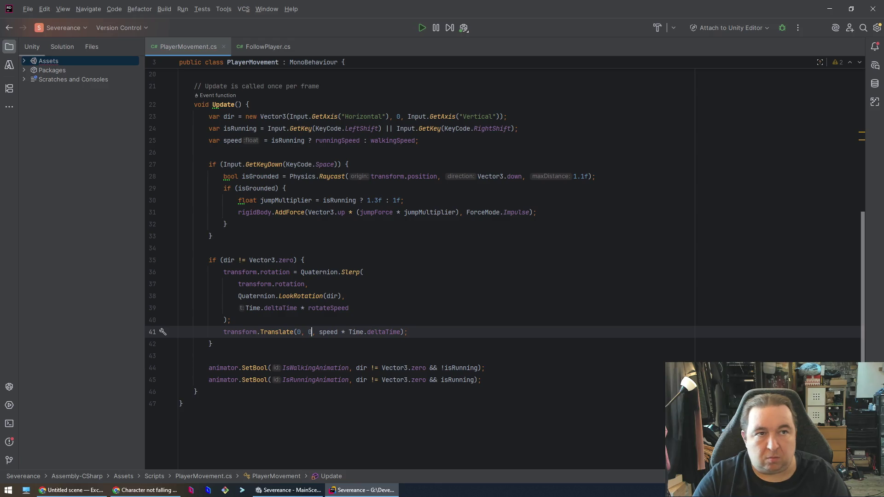
key(ctrl+s)
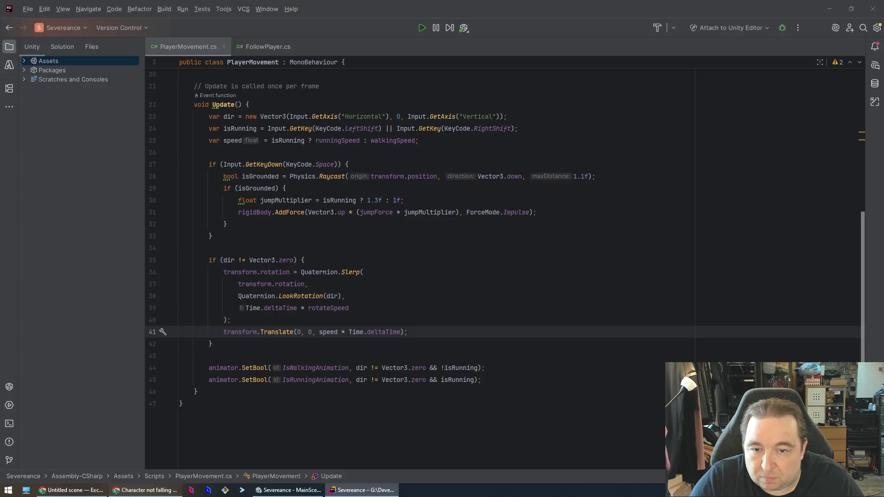
click(146, 490)
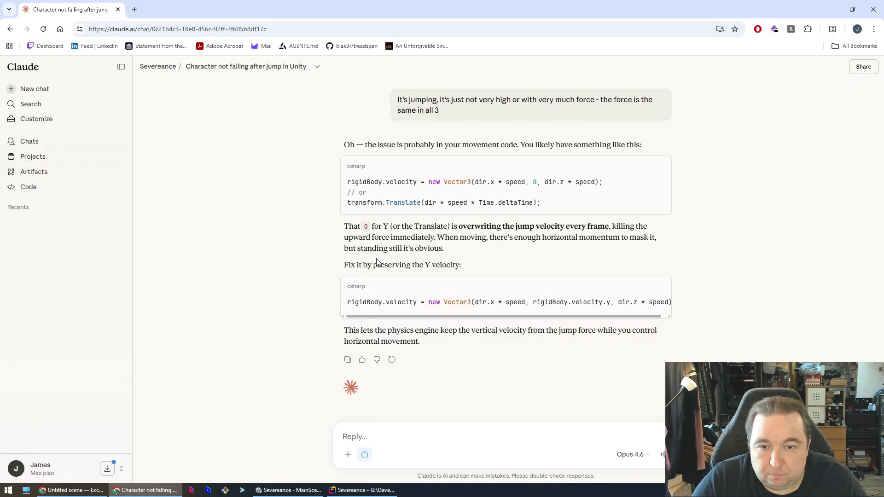
Step: Copy the entire PlayerMovement script from Rider
scroll(503, 321, right, 1)
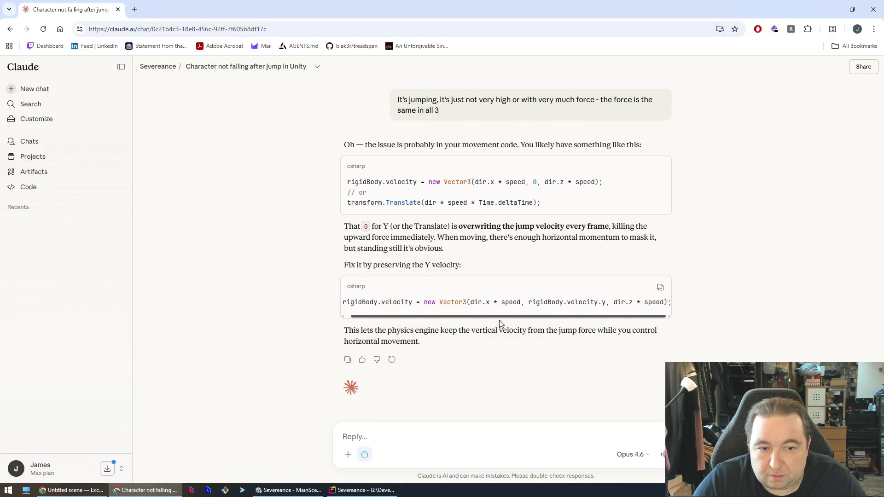
key(alt+Tab)
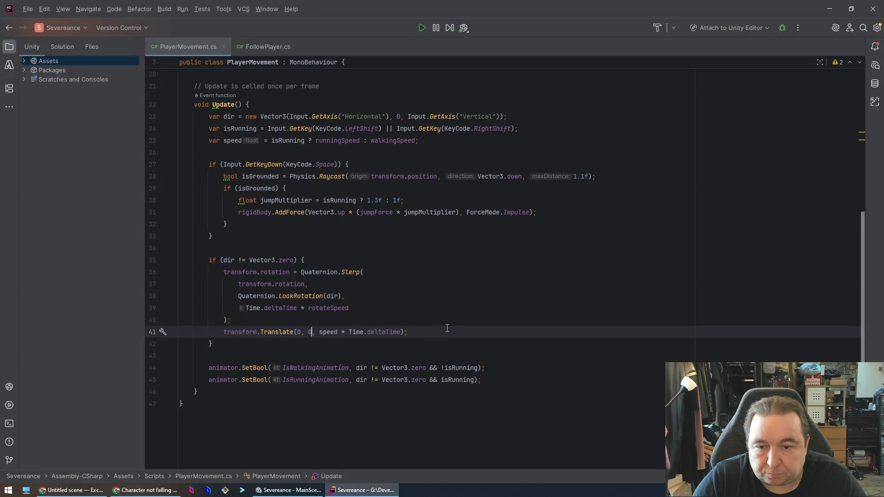
key(alt+Tab)
key(alt+Tab)
click(455, 332)
key(ctrl+a)
key(alt+Tab)
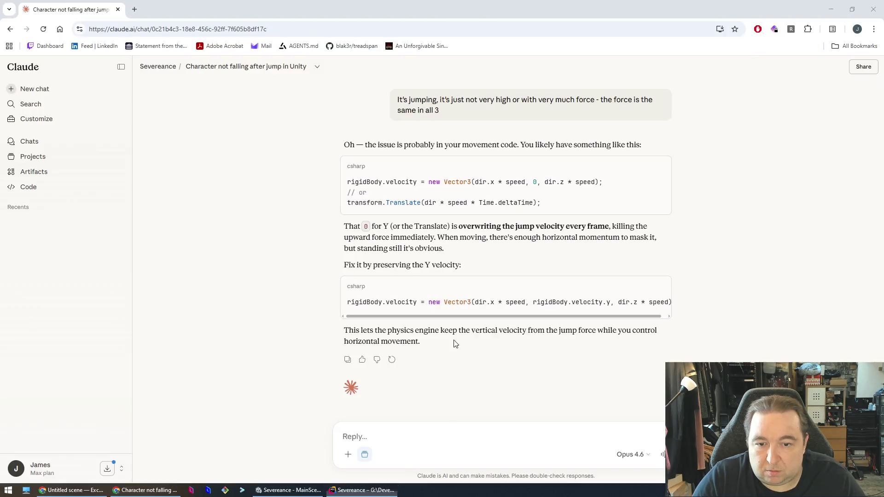
Step: Send Claude 'here is the whole code' followed by the pasted script in a code block
click(400, 436)
text(here is the whole code)
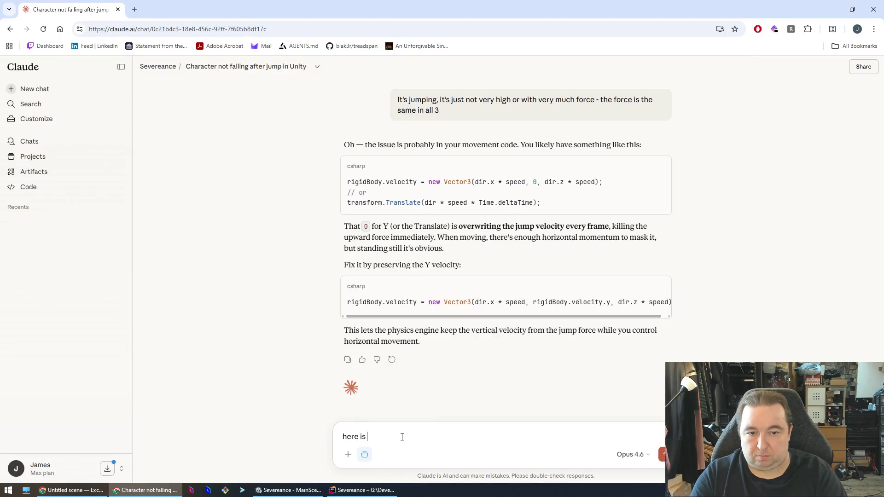
key(shift+Return)
text(``)
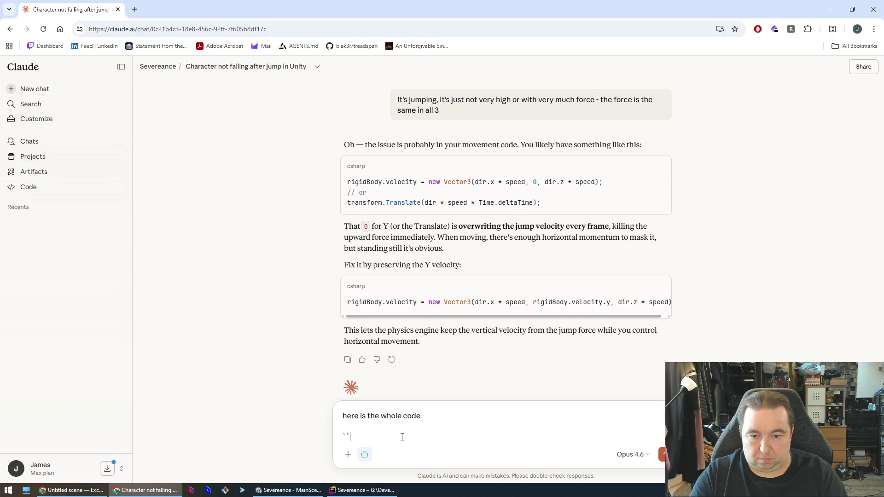
text(`)
key(ctrl+v)
key(Return)
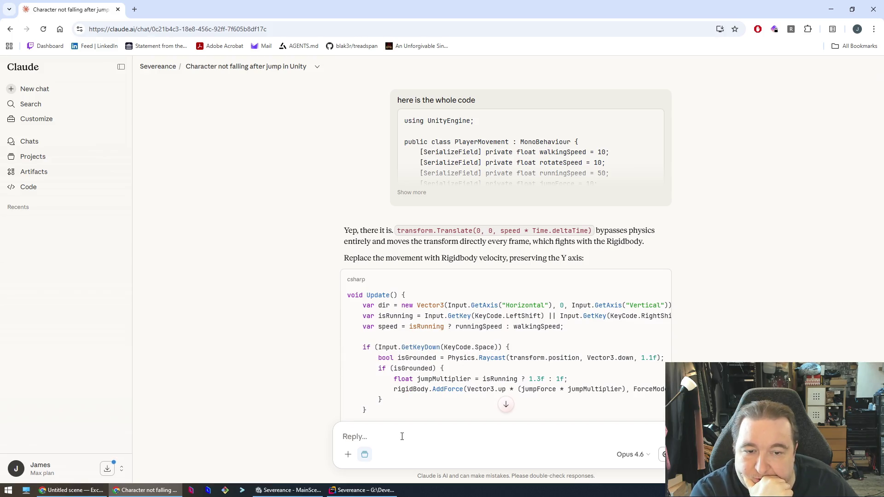
Step: Read through Claude's Rigidbody-velocity Update method, then return to PlayerMovement in Rider
scroll(453, 339, down, 1)
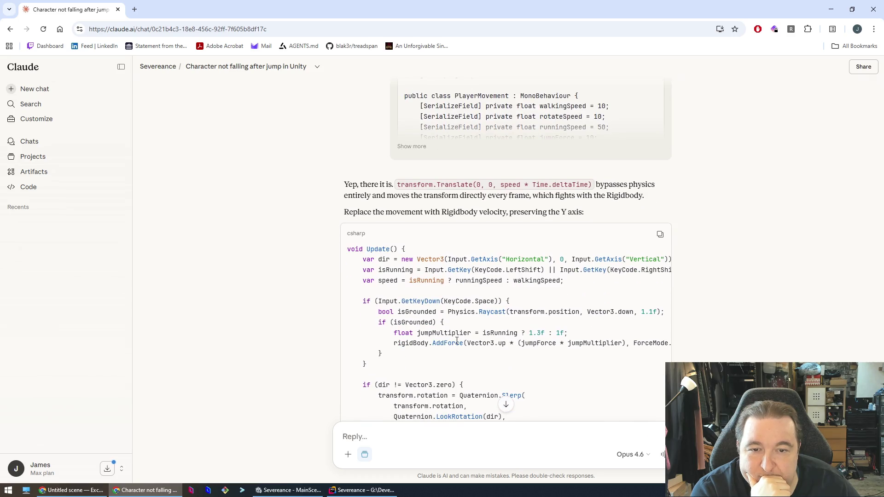
scroll(454, 331, down, 2)
scroll(453, 330, down, 3)
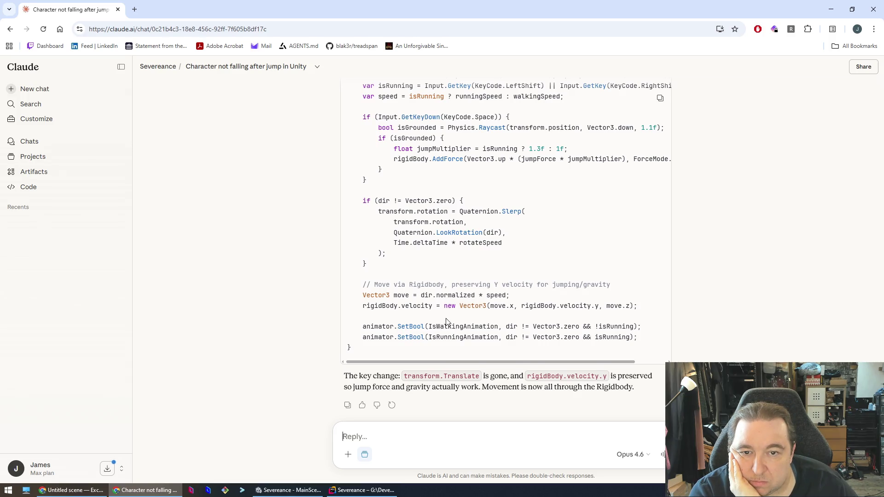
scroll(446, 321, up, 4)
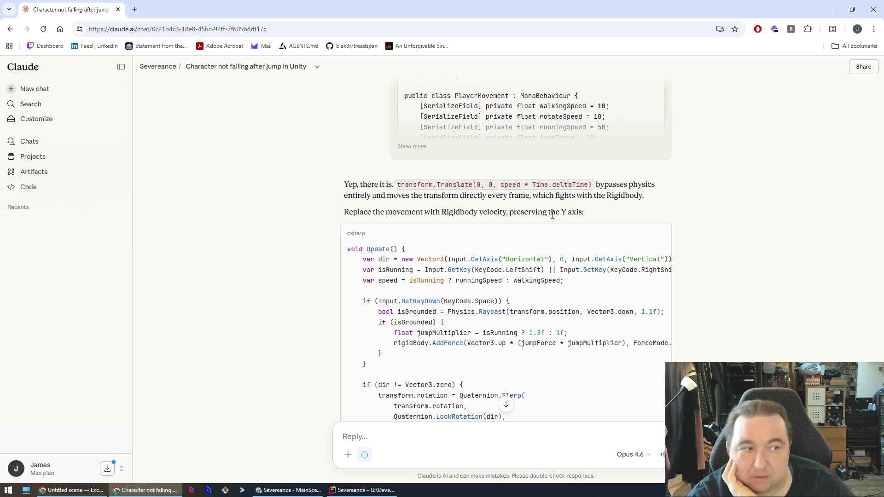
scroll(569, 213, down, 5)
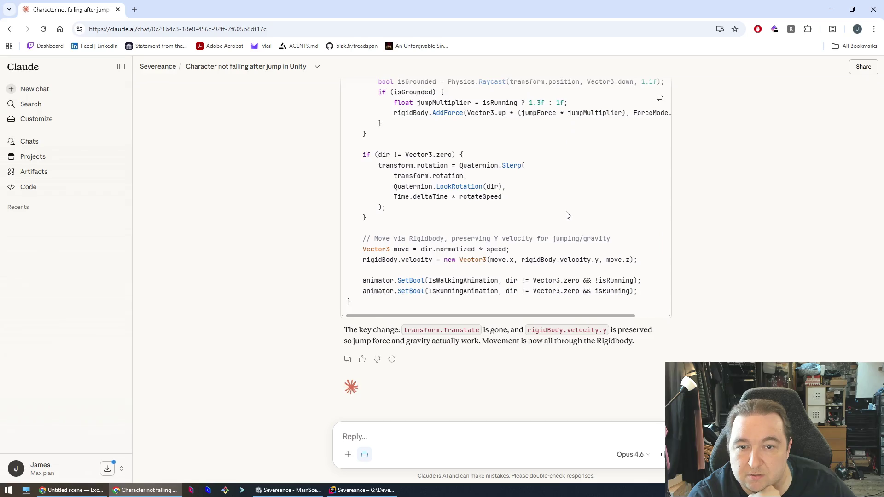
scroll(567, 215, up, 3)
scroll(565, 215, down, 2)
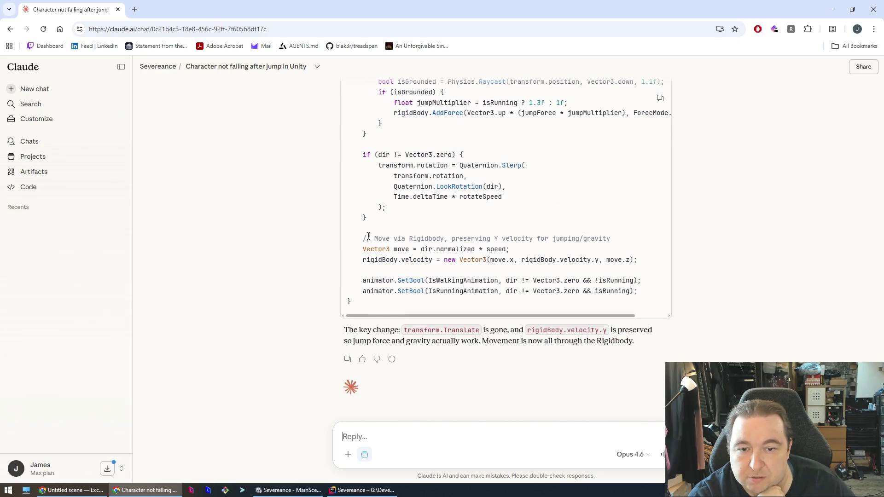
scroll(367, 248, down, 1)
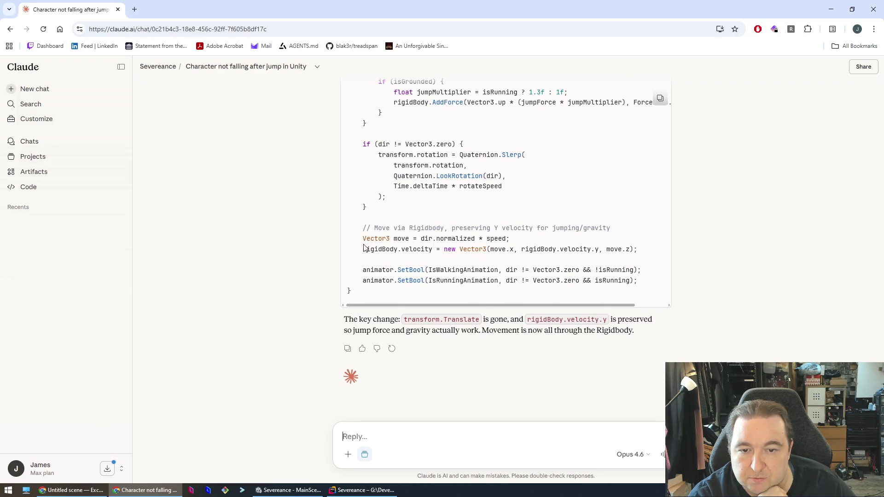
key(alt+Tab)
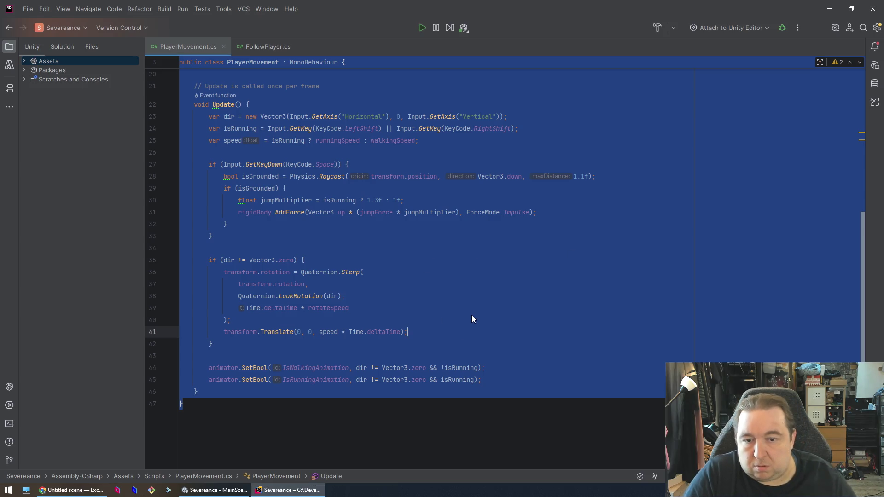
Step: Delete the transform.Translate line from the Update method
key(ctrl+Home)
key(Down)
scroll(565, 341, down, 6)
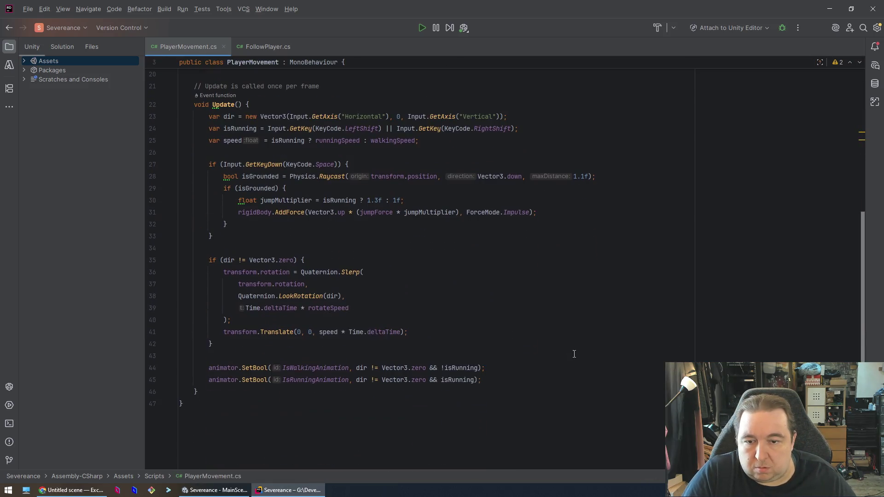
click(564, 344)
key(Up)
key(ctrl+y)
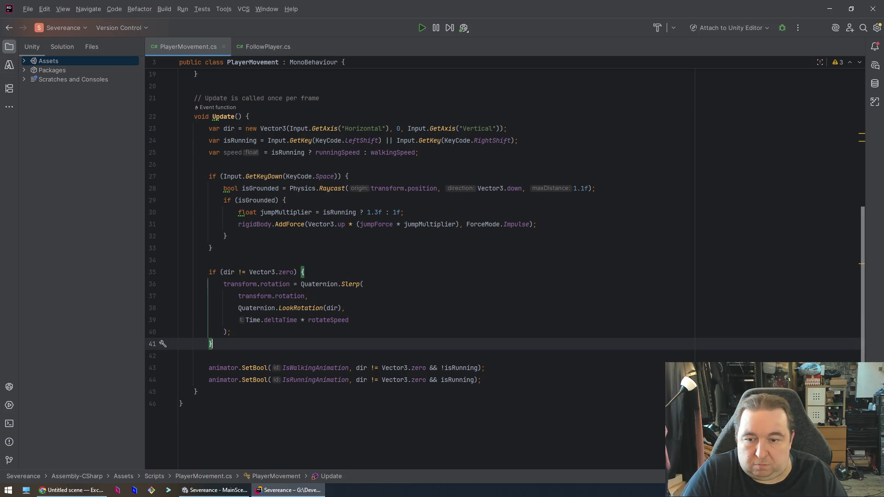
Step: Add the Vector3 move and rigidBody.velocity lines keeping Y velocity, fix the comment, and save
key(Return)
key(Return)
key(Tab)
key(Home)
text(/)
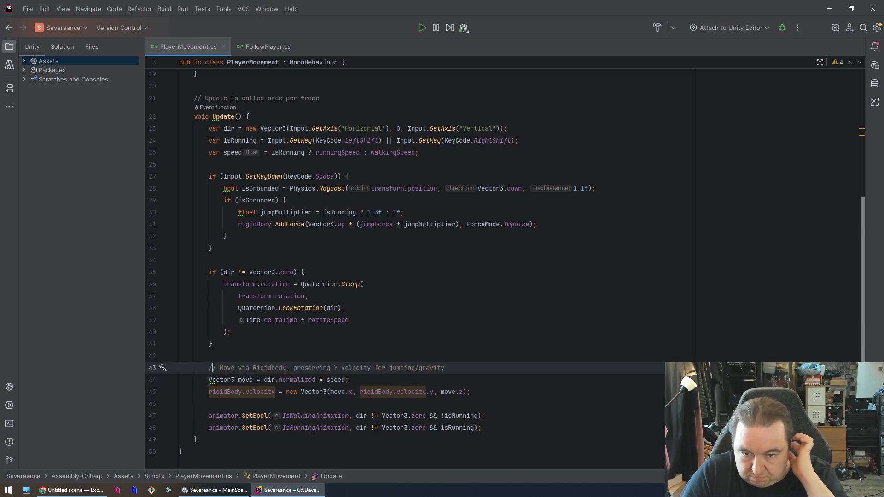
key(ctrl+s)
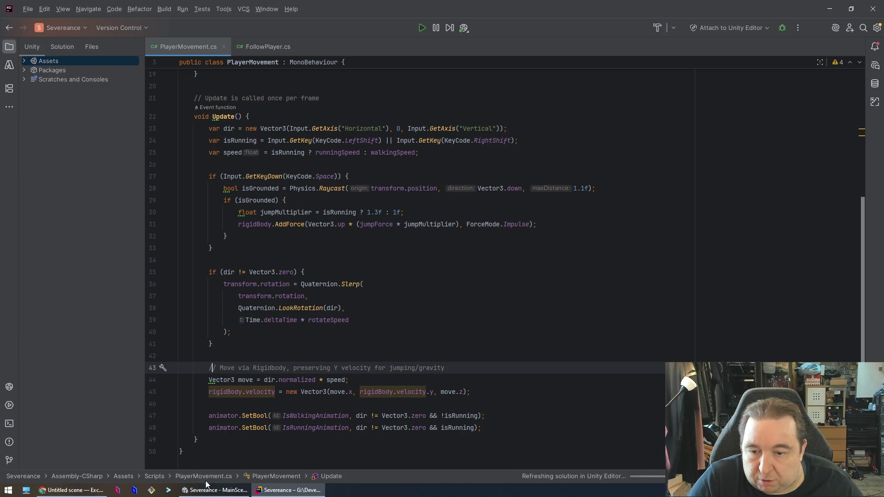
click(206, 487)
click(414, 267)
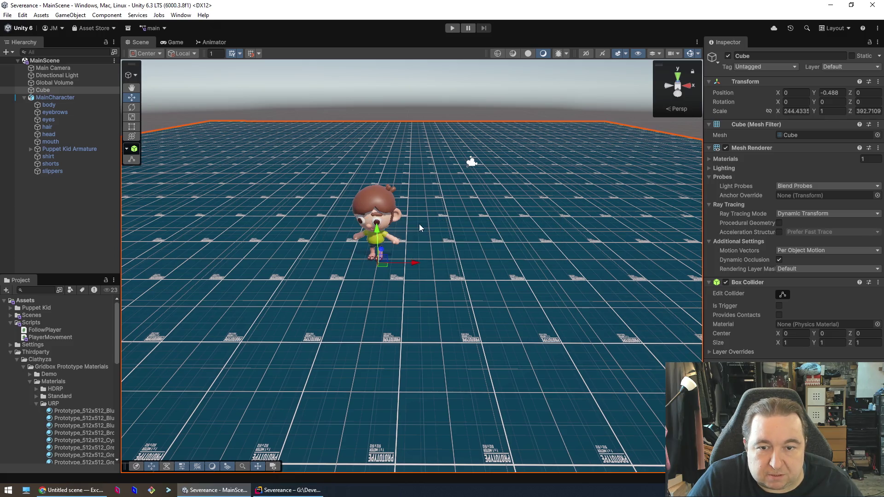
Step: Run a short play test of the puppet kid's velocity-based movement, then stop it
click(454, 28)
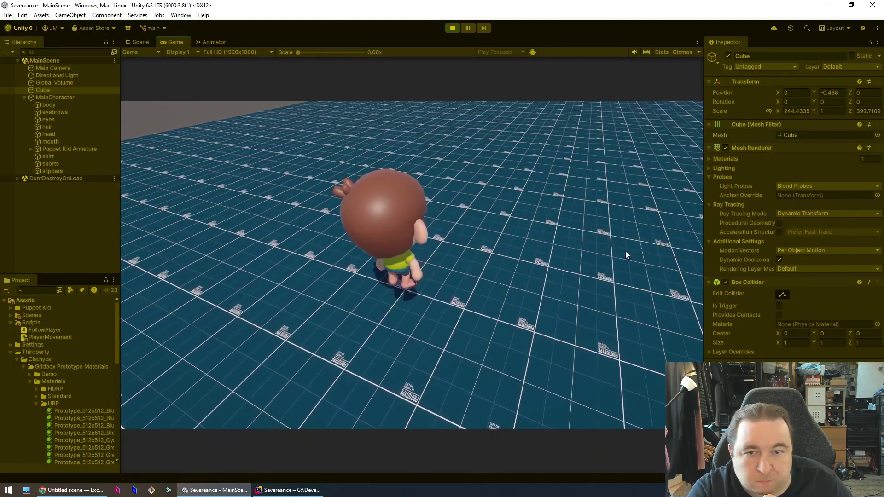
click(452, 28)
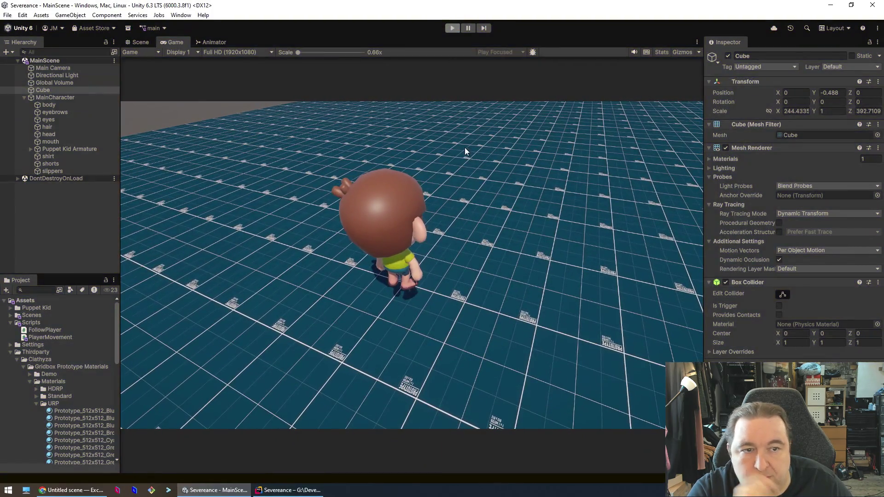
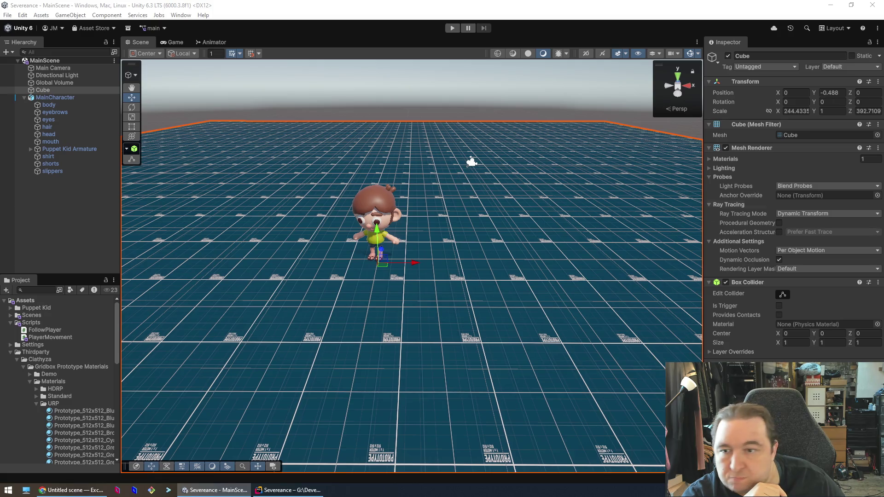
Step: Disable Apply Root Motion on the MainCharacter's Animator component
click(355, 204)
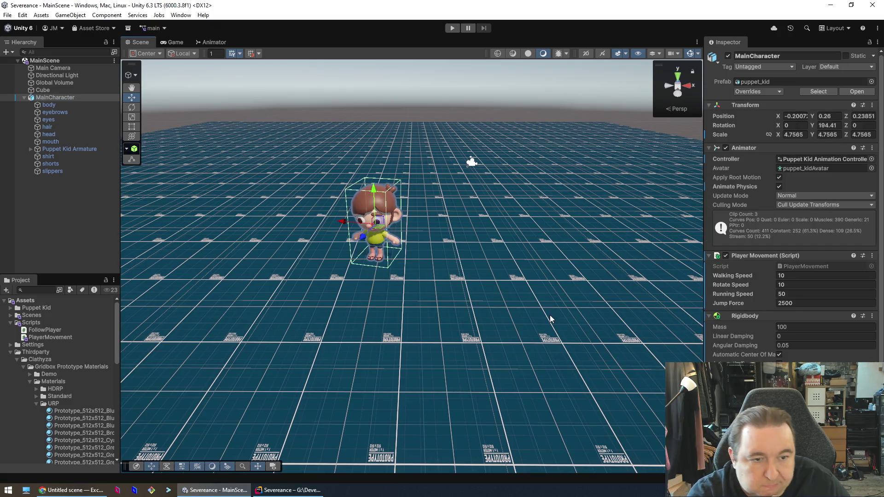
scroll(790, 208, down, 3)
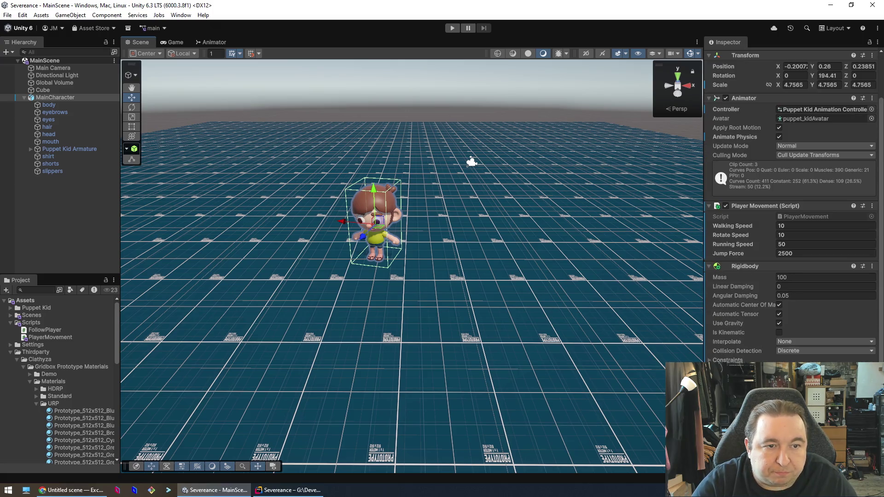
click(779, 128)
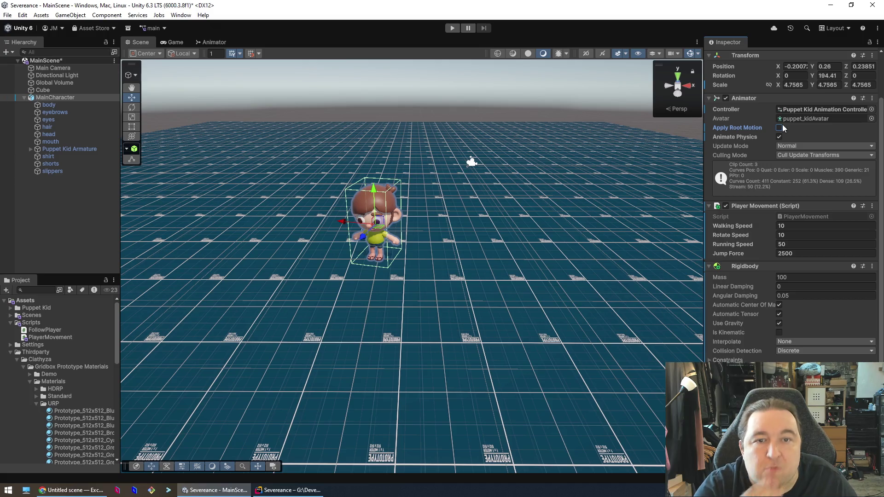
Step: Play-test a jump with Space, then stop play mode
click(449, 29)
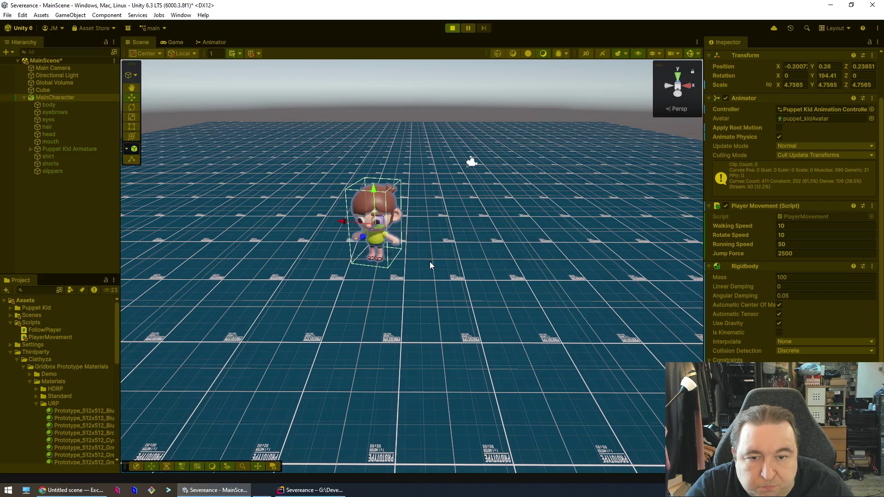
key(space)
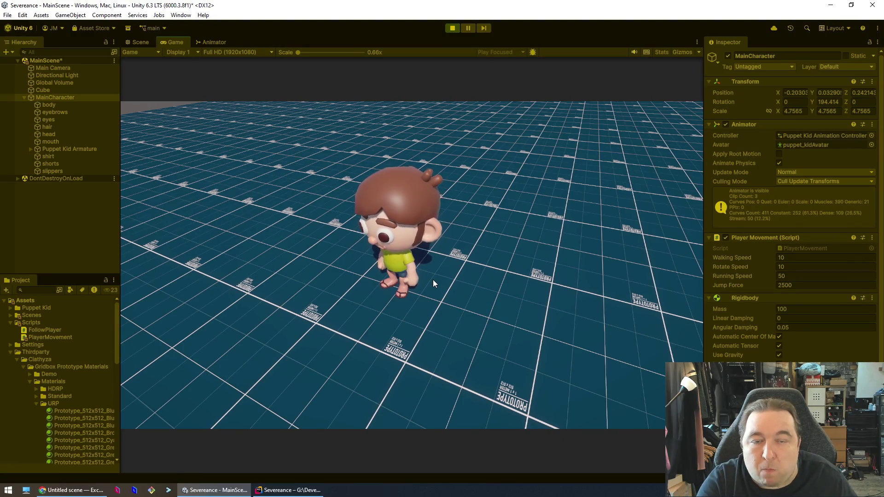
click(452, 28)
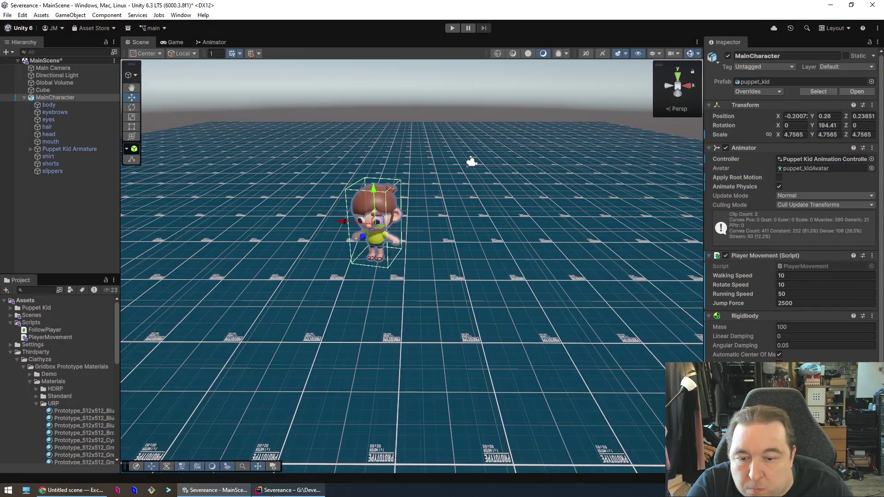
Step: Undo PlayerMovement.cs edits, confirming the reload-from-disk prompts, until the transform.Translate line returns, then go back to Unity
click(290, 490)
key(ctrl+z)
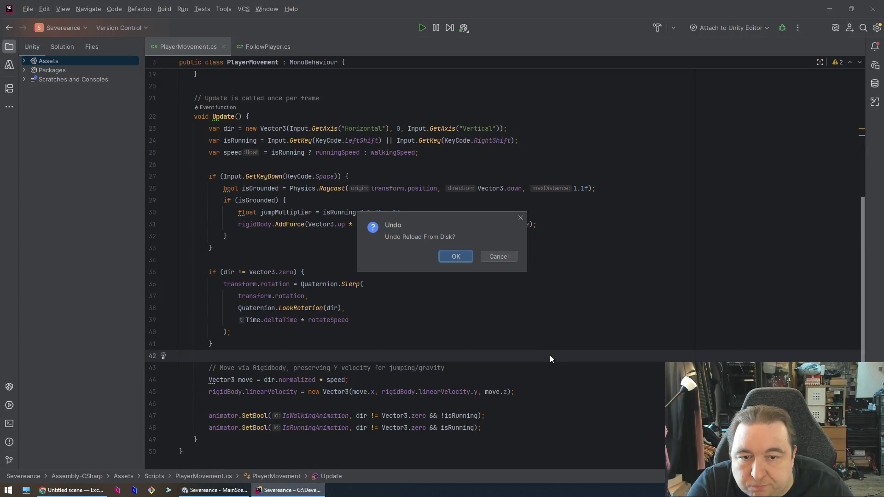
click(472, 261)
key(ctrl+z)
key(ctrl+z)
key(ctrl+z)
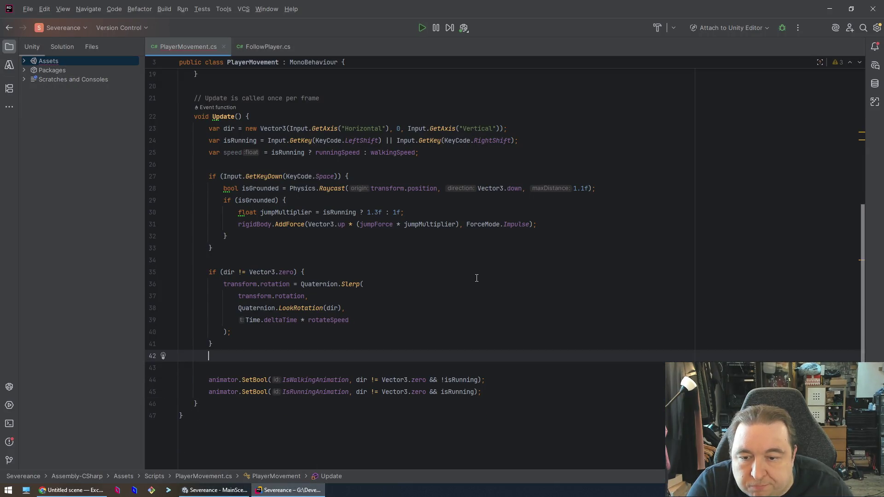
key(ctrl+z)
key(ctrl+z)
key(ctrl+z)
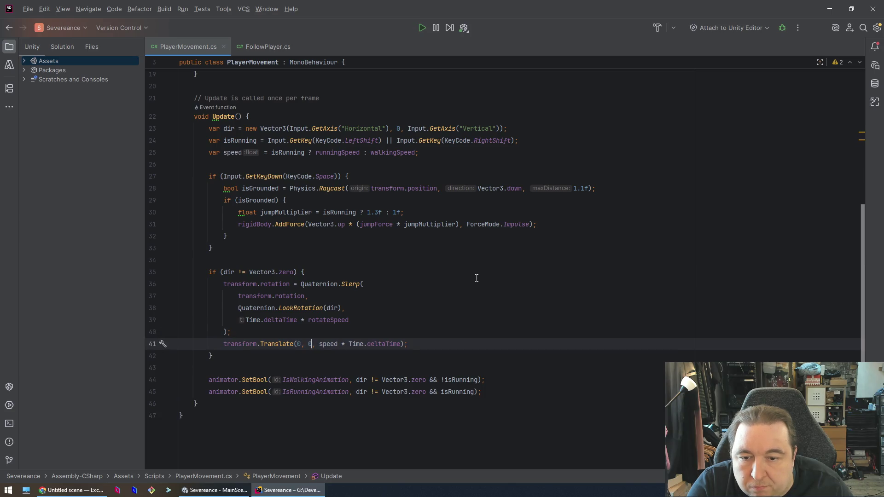
key(ctrl+z)
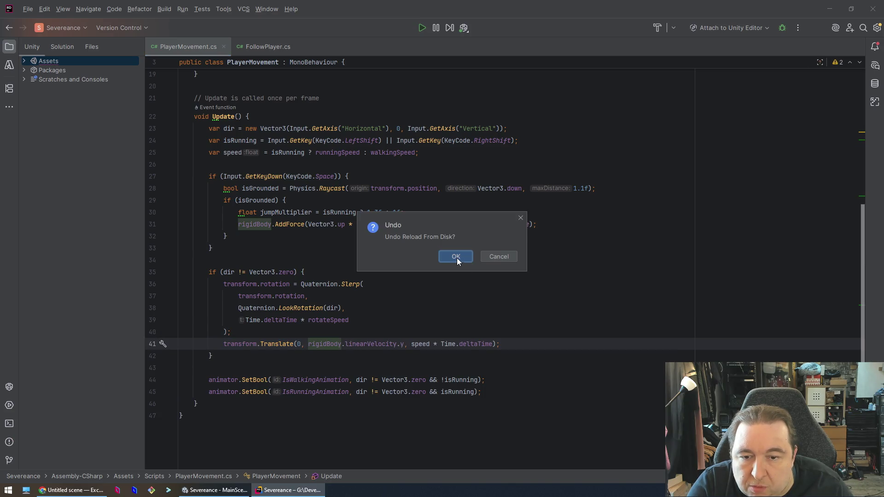
click(457, 258)
key(ctrl+z)
key(ctrl+z)
key(ctrl+z)
key(ctrl+z)
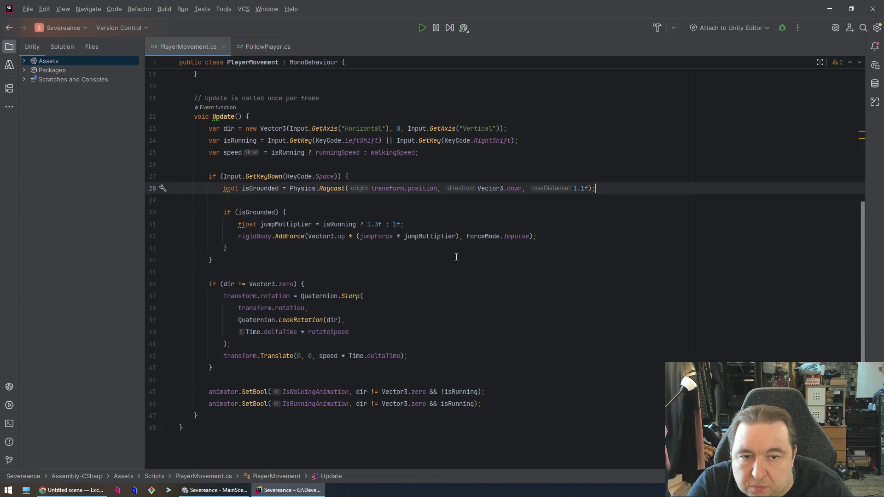
key(ctrl+z)
key(ctrl+z)
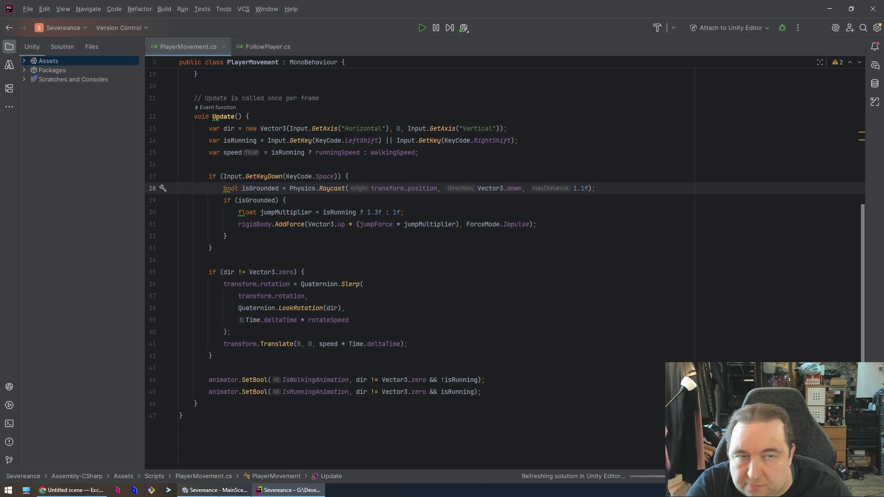
mouse_move(187, 492)
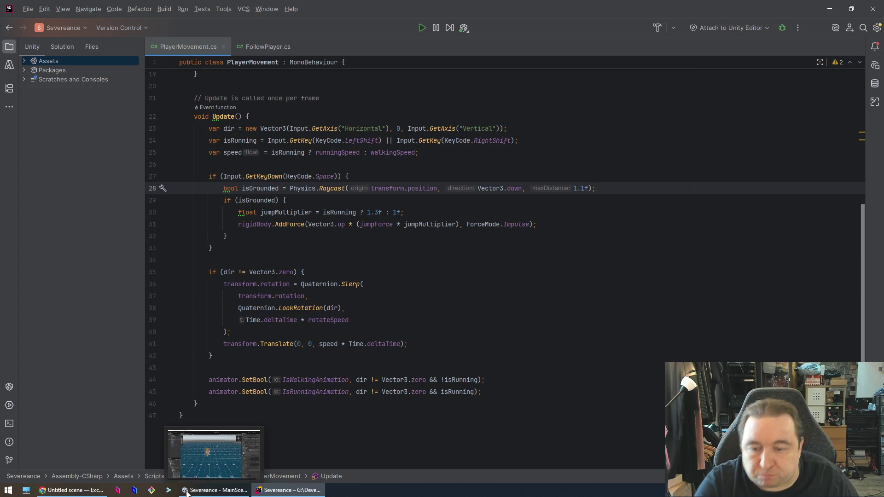
click(215, 453)
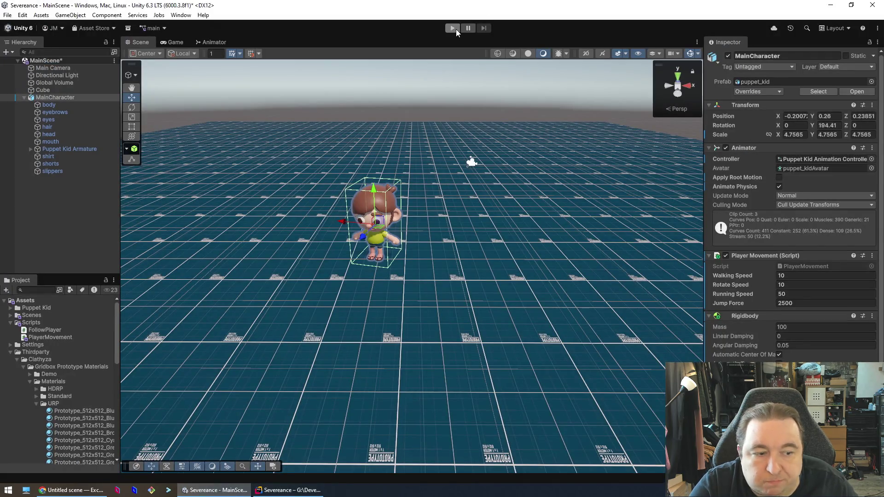
click(456, 29)
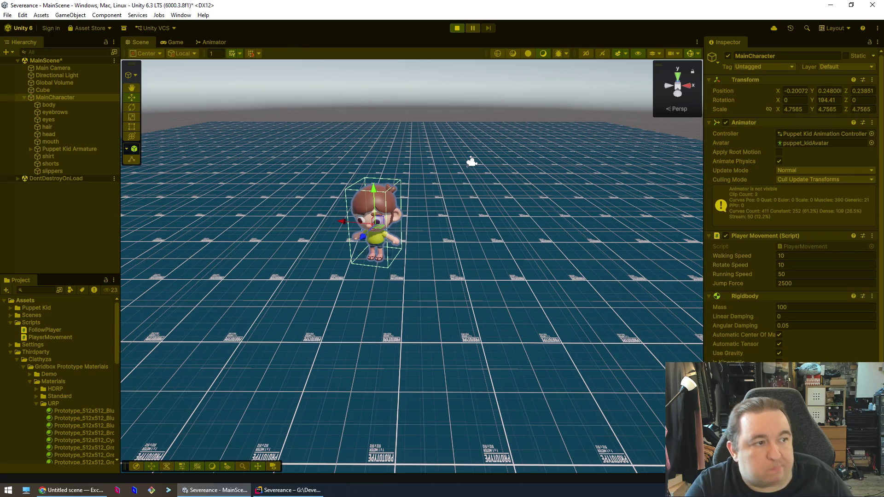
key(w)
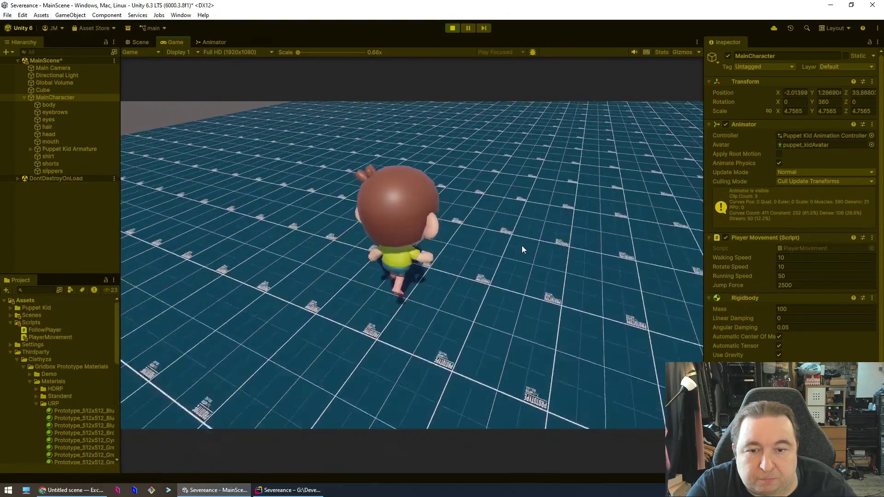
key(space)
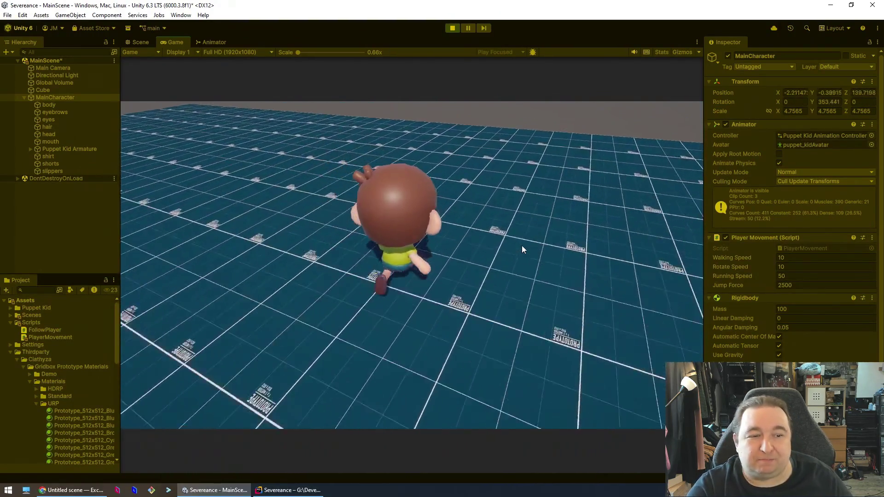
key(s)
key(shift)
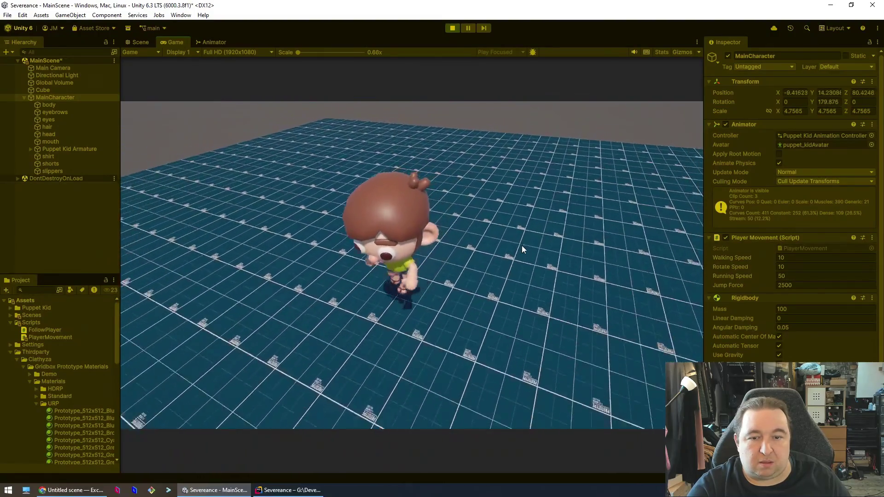
click(453, 28)
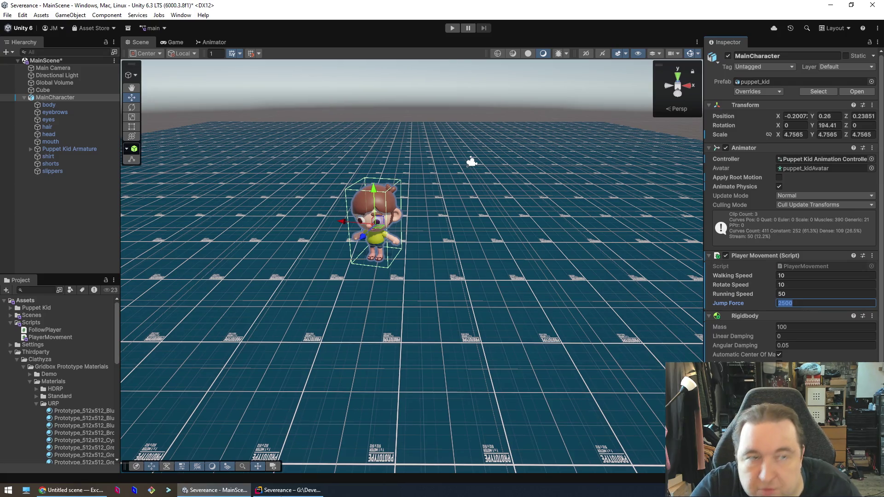
click(289, 490)
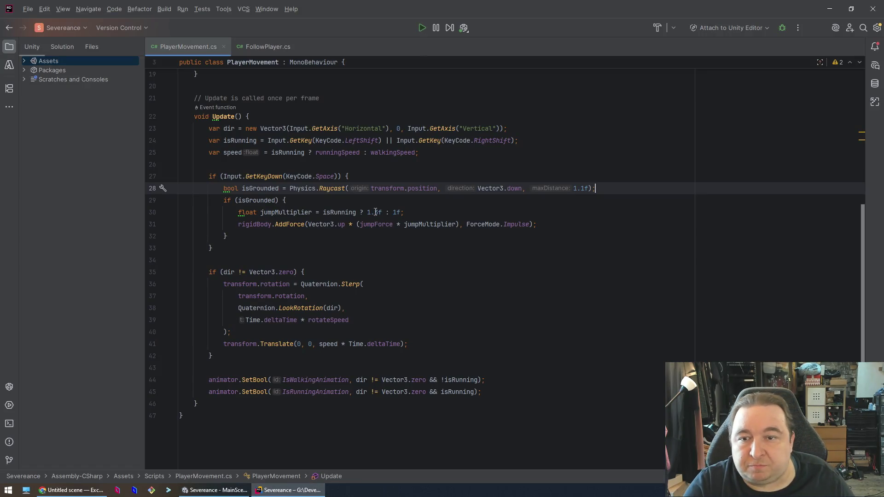
click(374, 212)
scroll(342, 248, up, 6)
click(339, 278)
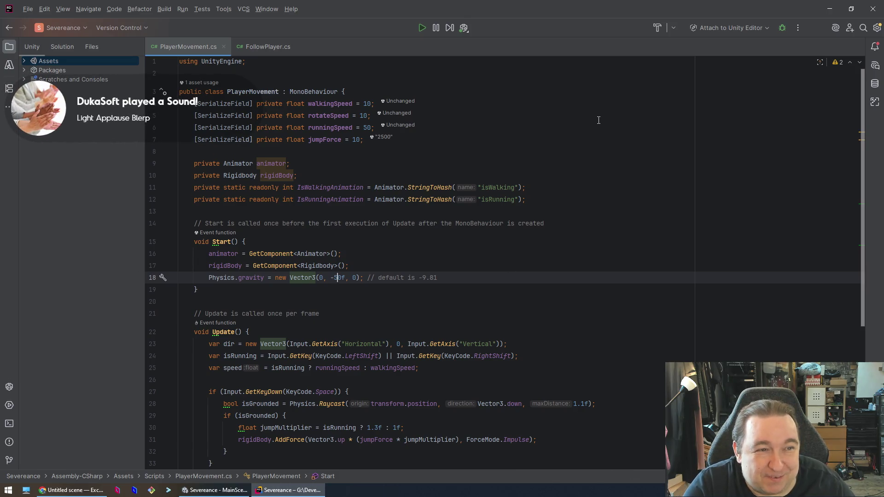
click(214, 490)
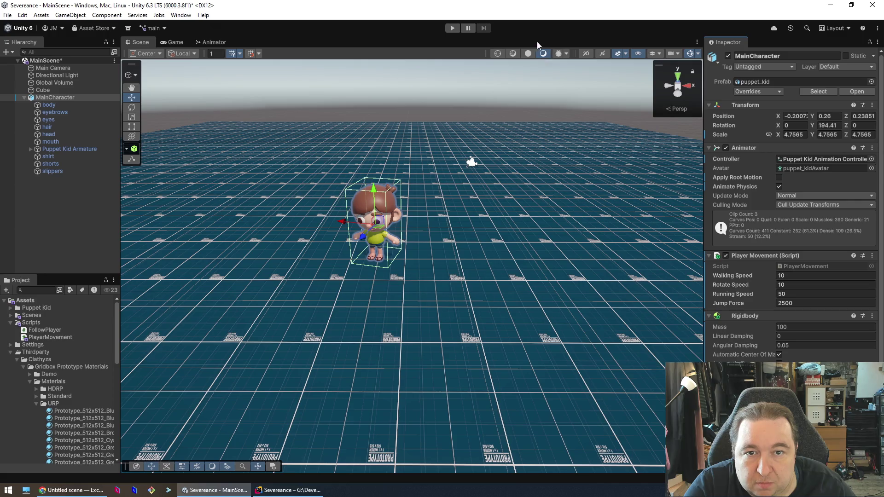
click(452, 29)
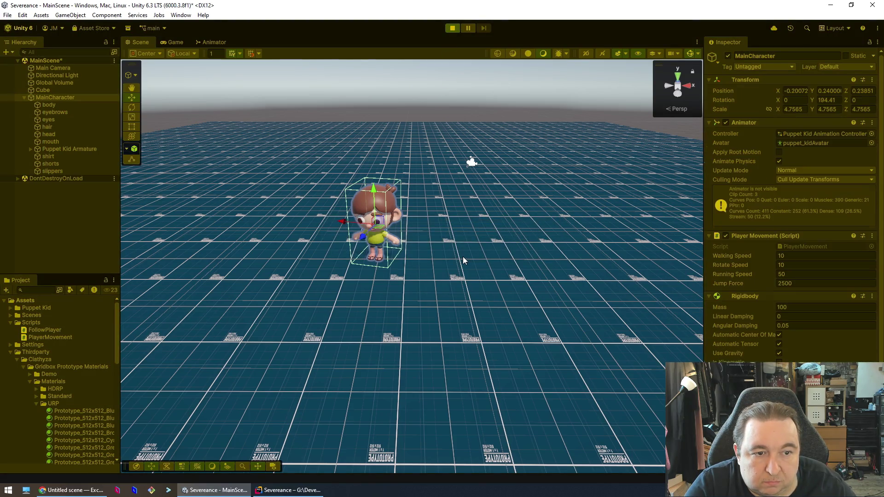
key(w)
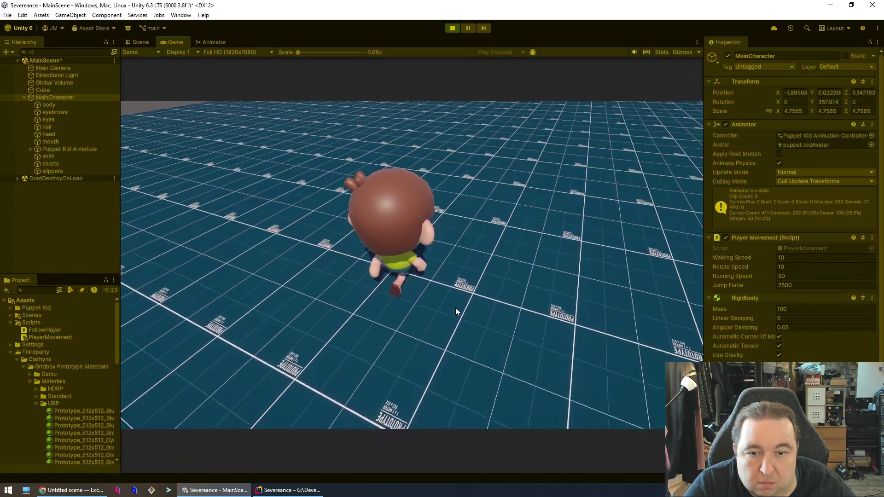
key(w)
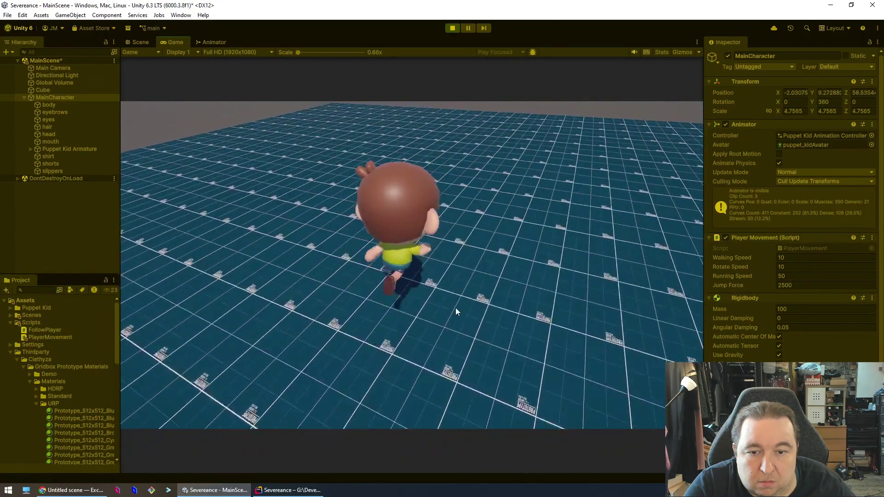
key(a)
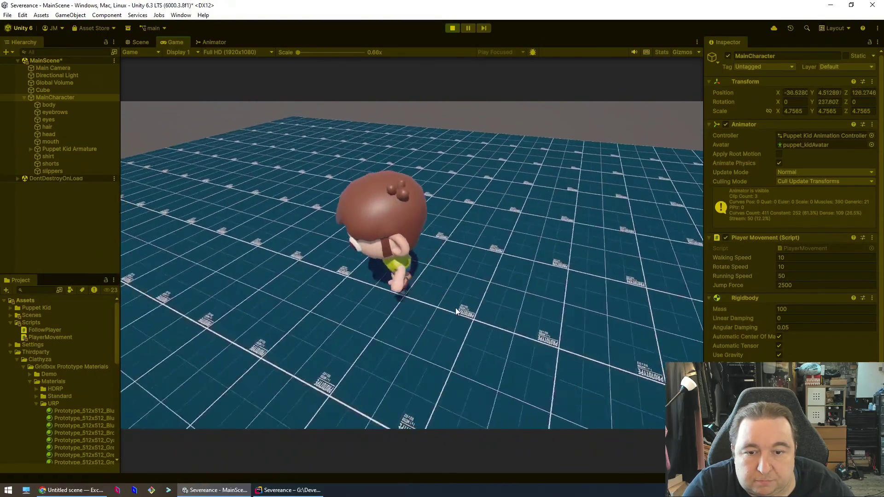
key(s)
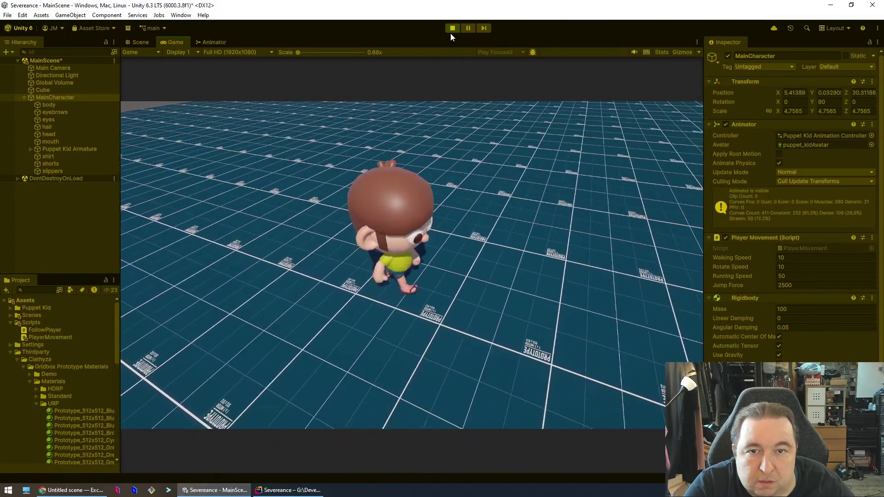
click(450, 30)
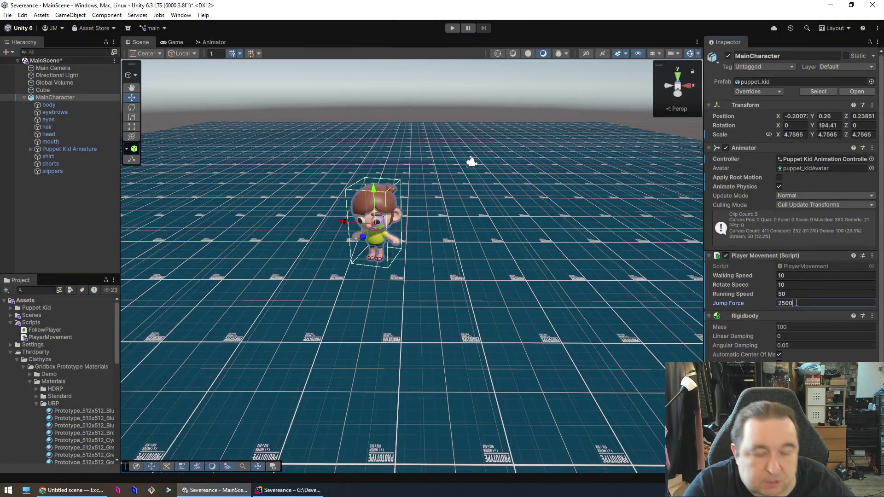
Step: Lower the Jump Force by changing one of its digits to 2
key(Left)
key(Left)
key(BackSpace)
text(2)
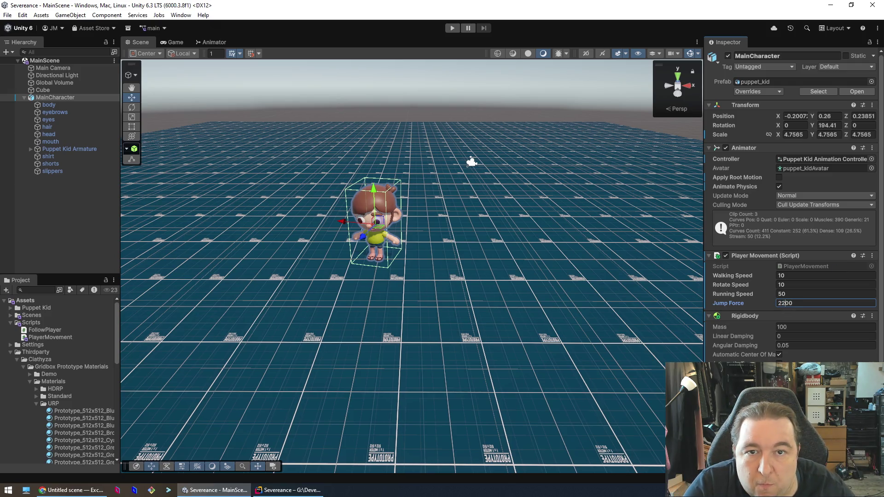
Step: Play-test running and turning with WASD and jumping with Space, then stop play mode
click(451, 28)
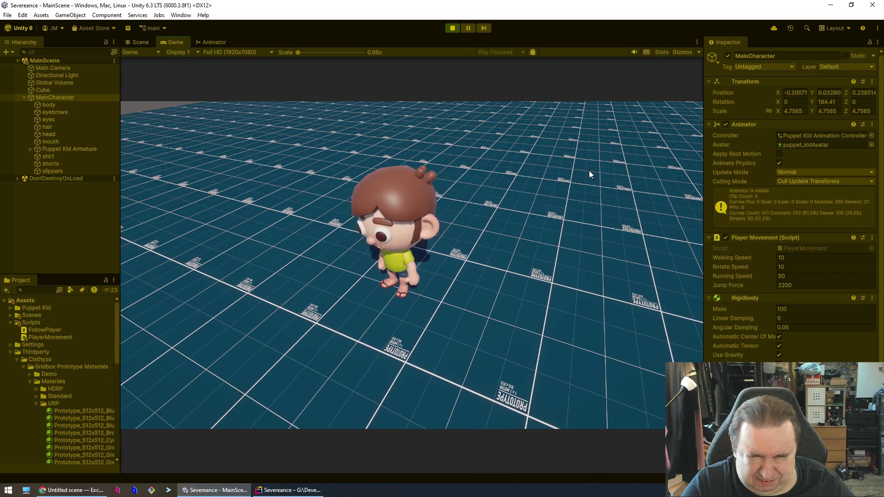
key(w)
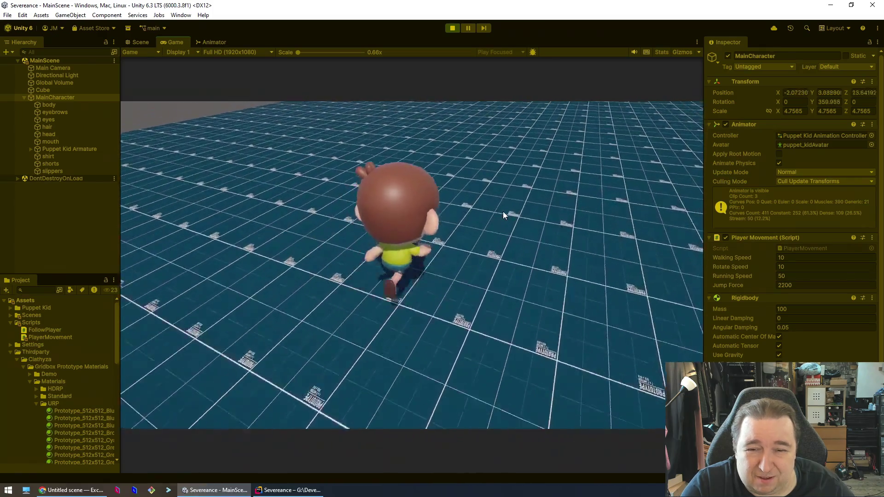
key(w)
key(a)
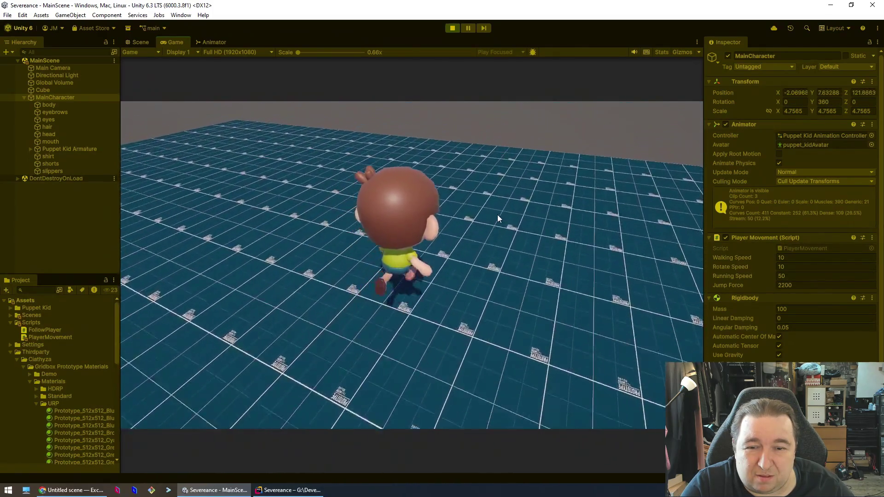
key(s)
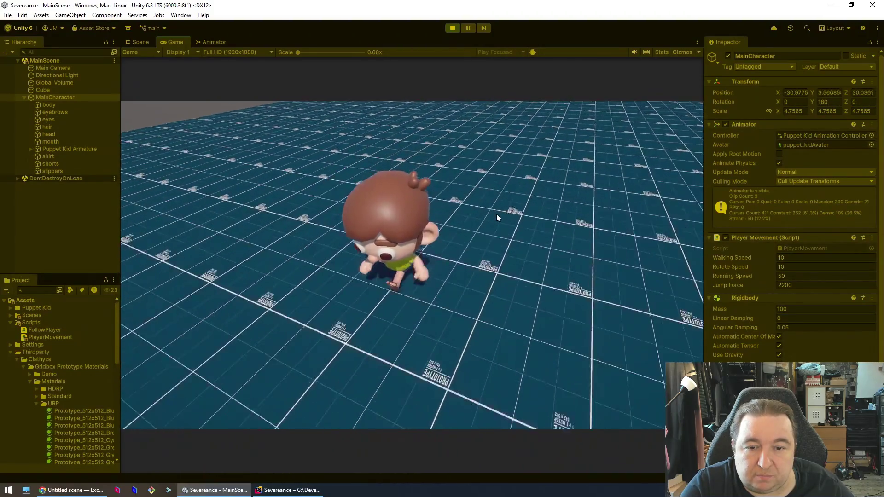
key(space)
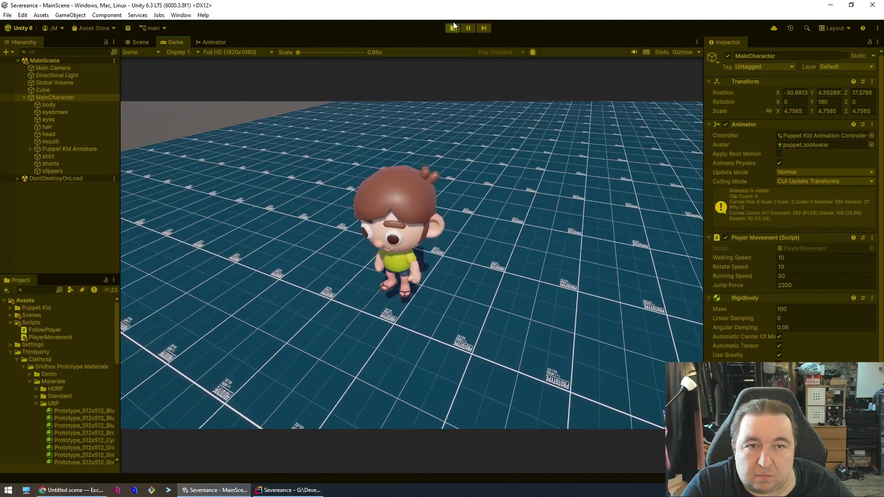
click(452, 27)
click(288, 490)
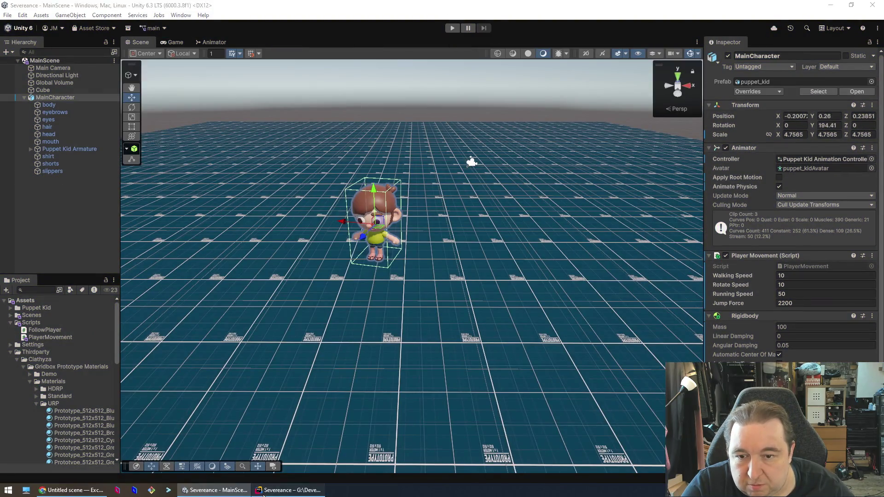
Step: Change the gravity in Start from -50f to -80f and save PlayerMovement.cs
key(BackSpace)
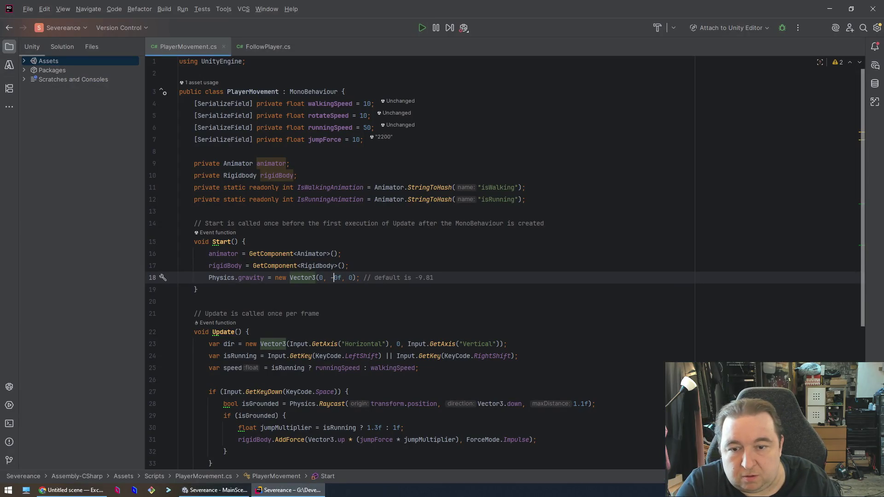
text(8)
key(ctrl+s)
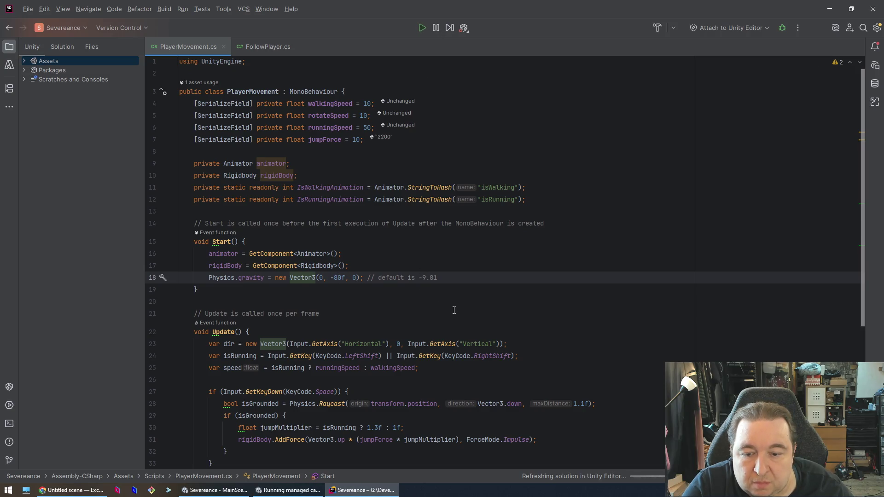
Step: Play-test the stronger gravity in Unity, running, turning and jumping with WASD and Space
mouse_move(300, 494)
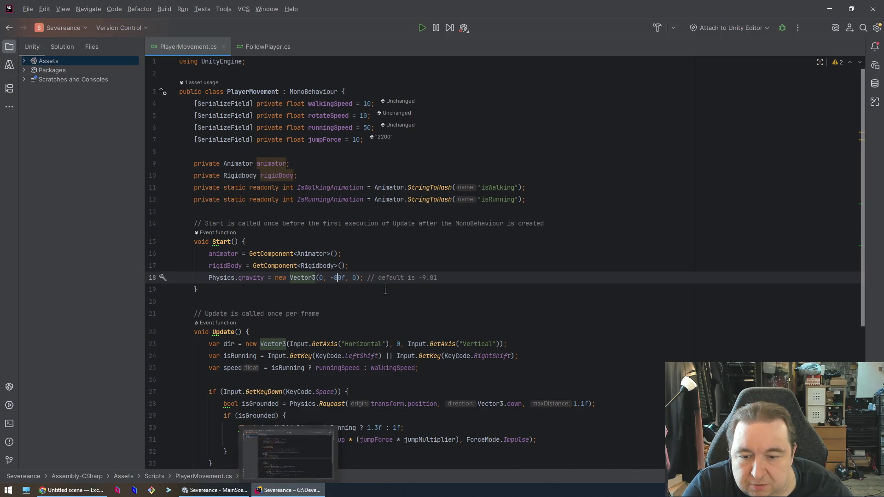
click(215, 489)
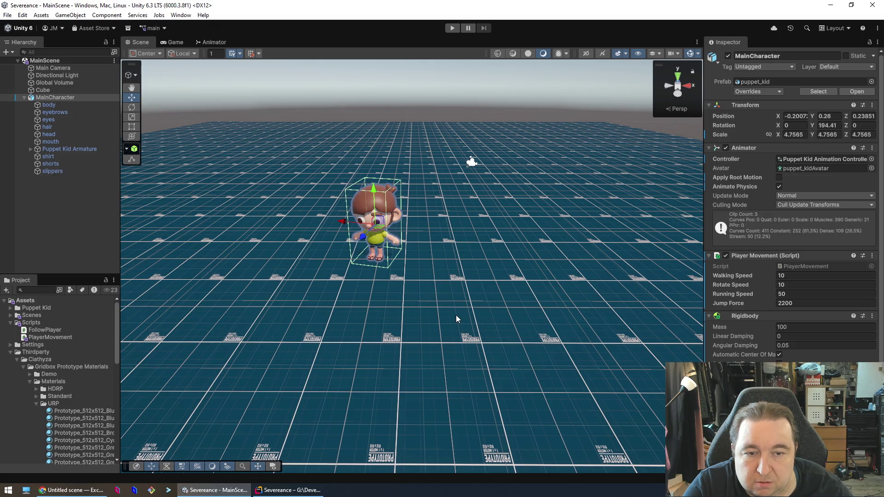
click(451, 28)
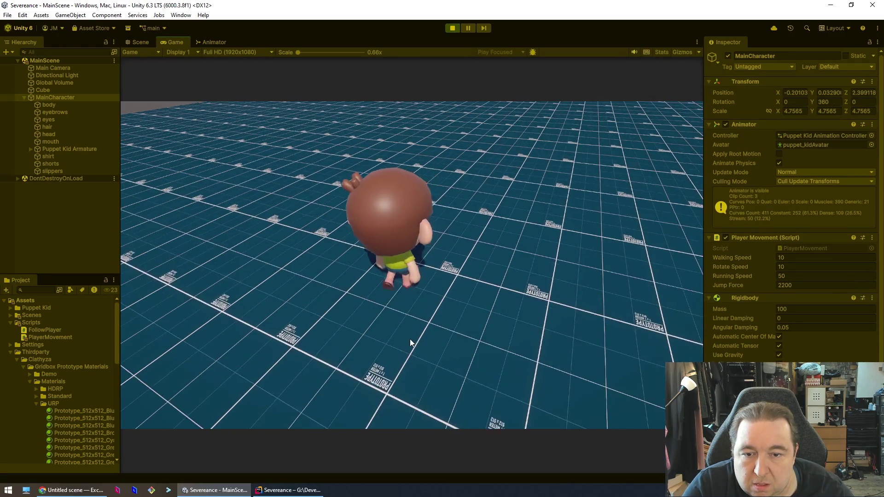
key(w)
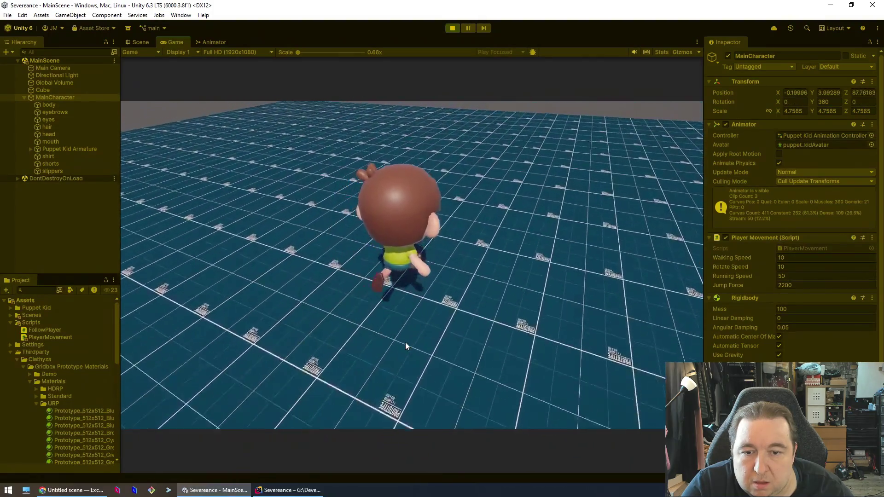
key(s)
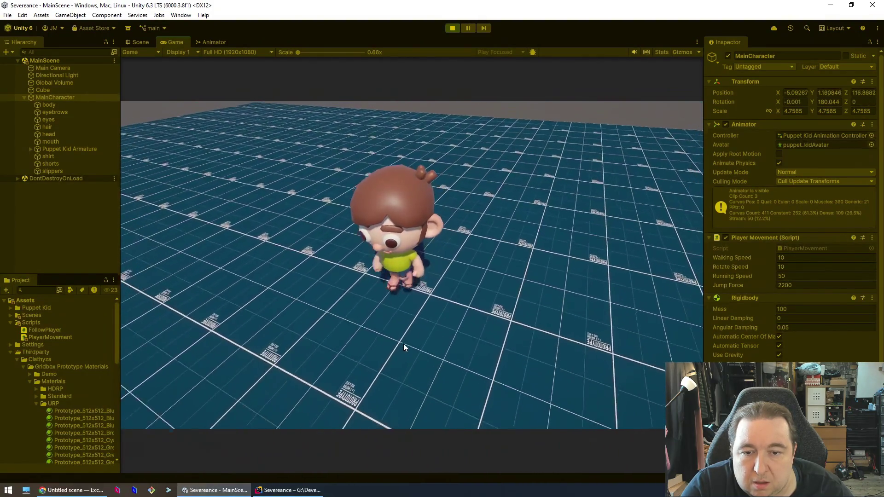
key(s)
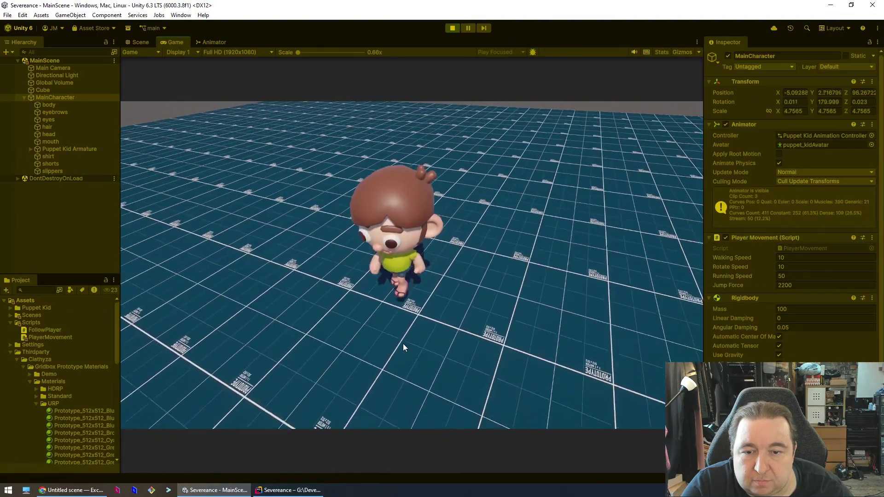
key(s)
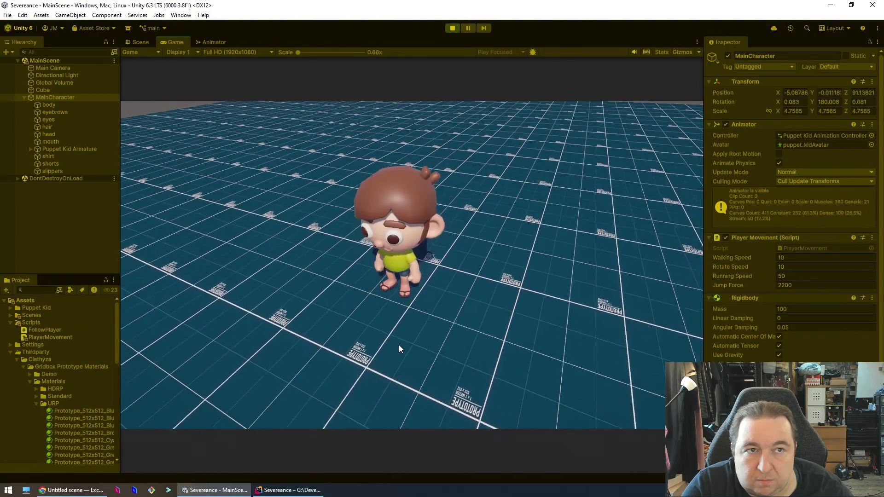
key(space)
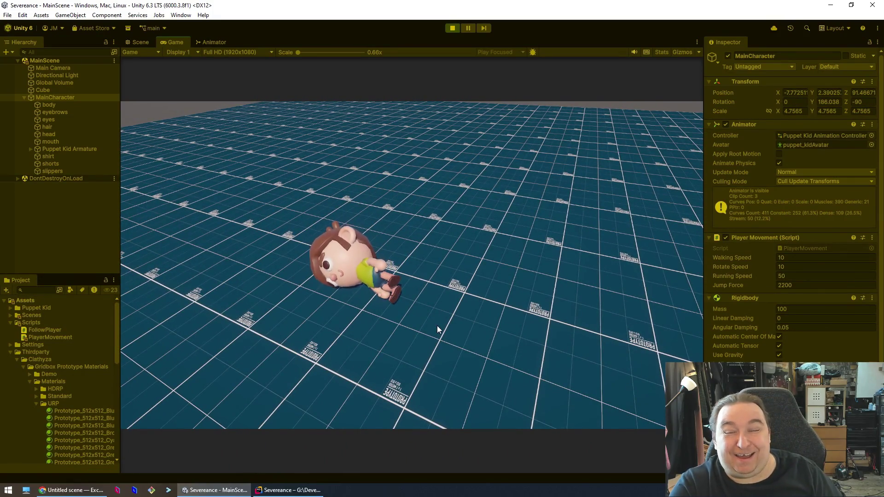
key(d)
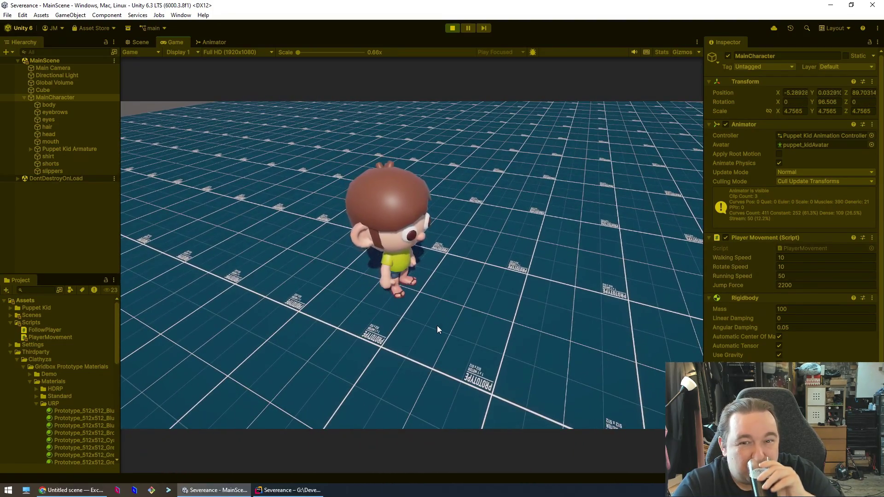
key(w)
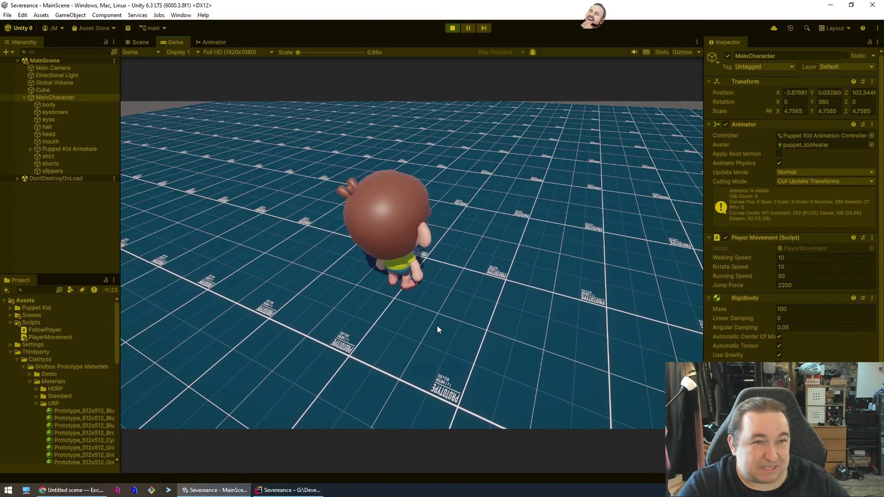
key(a)
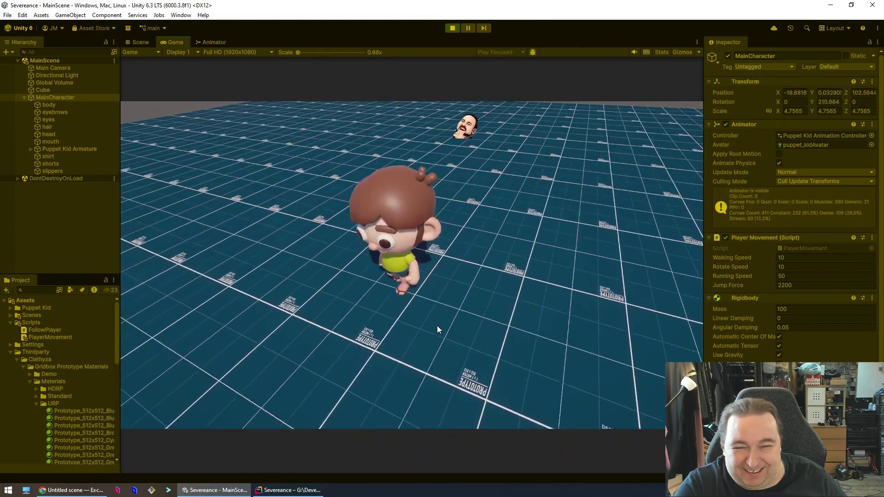
key(d)
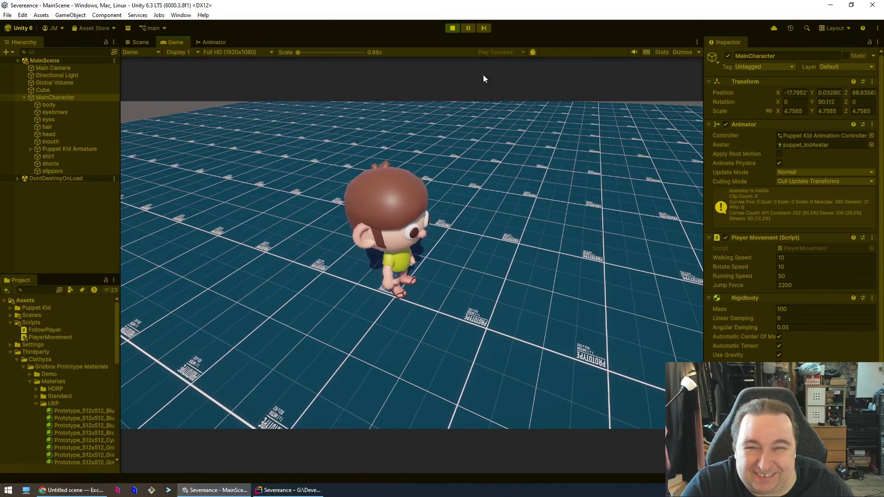
Step: Stop the play-test, recheck the gravity line in Rider, and open the 'apply root motion unity' results
click(458, 32)
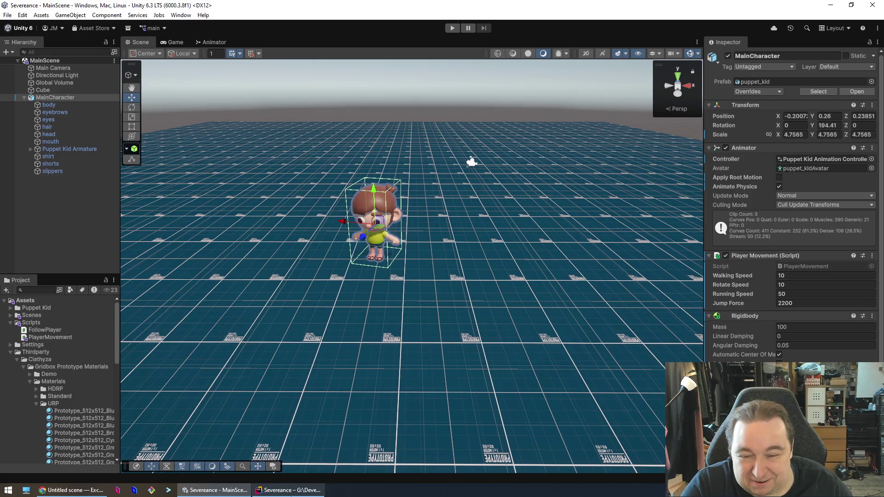
click(288, 490)
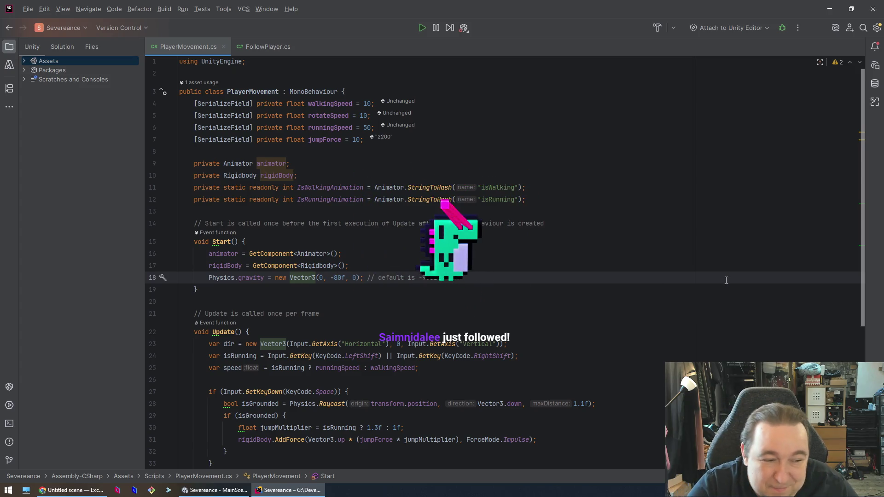
key(Down)
key(Up)
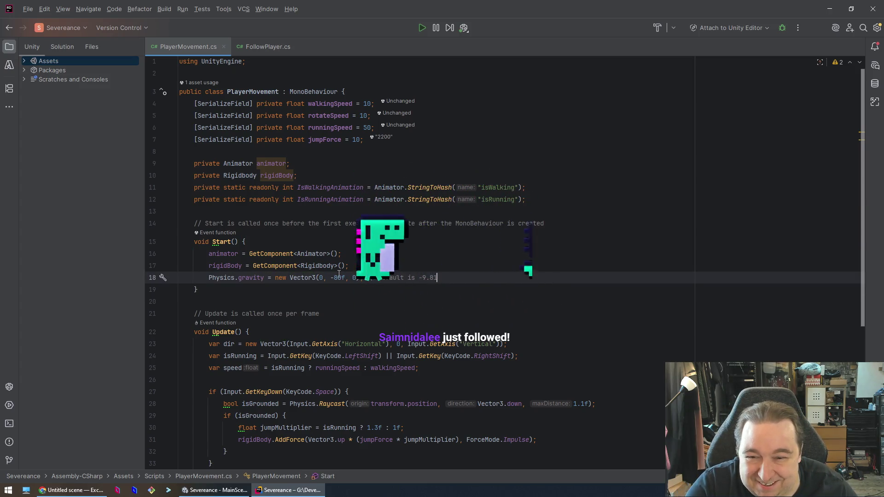
scroll(379, 325, down, 3)
scroll(379, 325, up, 1)
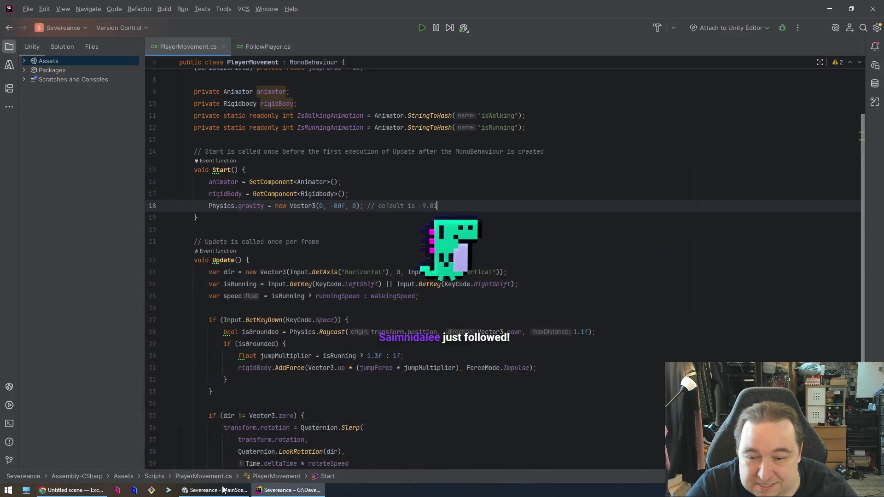
click(223, 489)
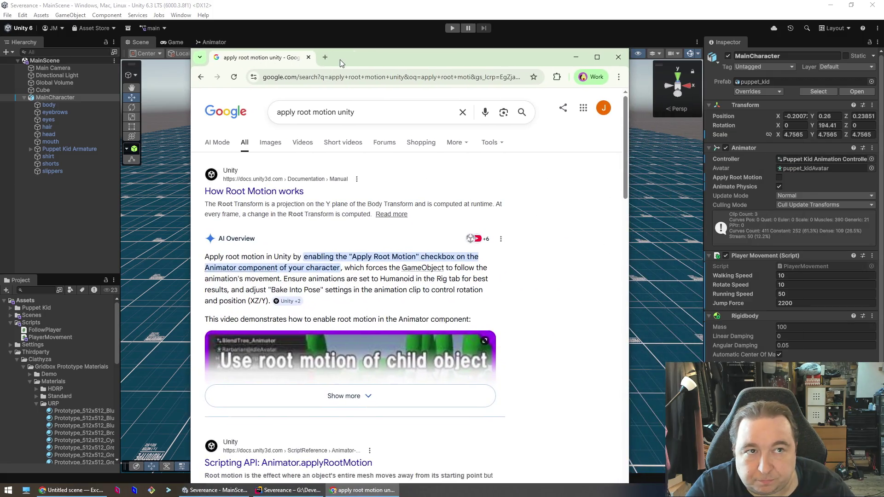
double_click(340, 59)
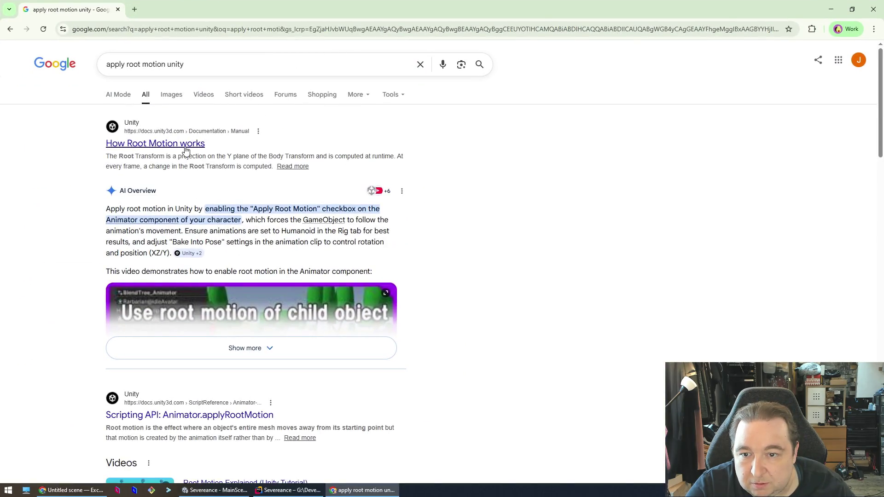
Step: Open the 'How Root Motion works' manual page and read down to the Root Transform settings
click(186, 151)
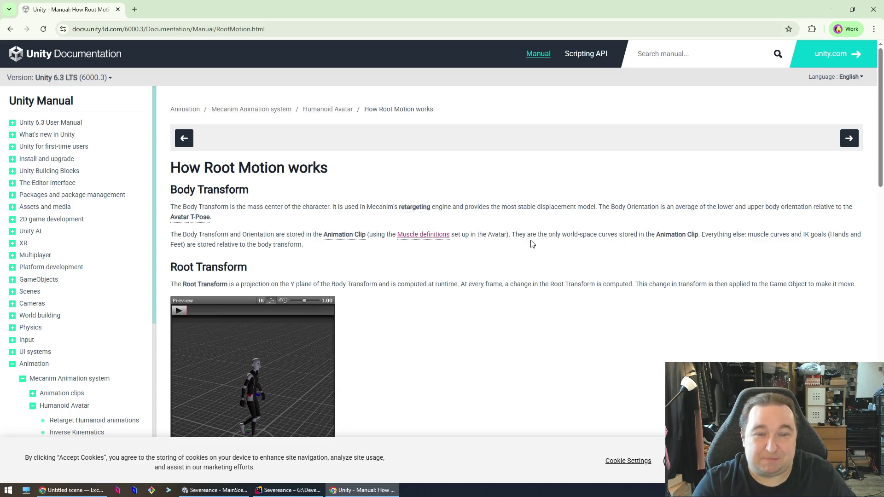
scroll(532, 243, down, 10)
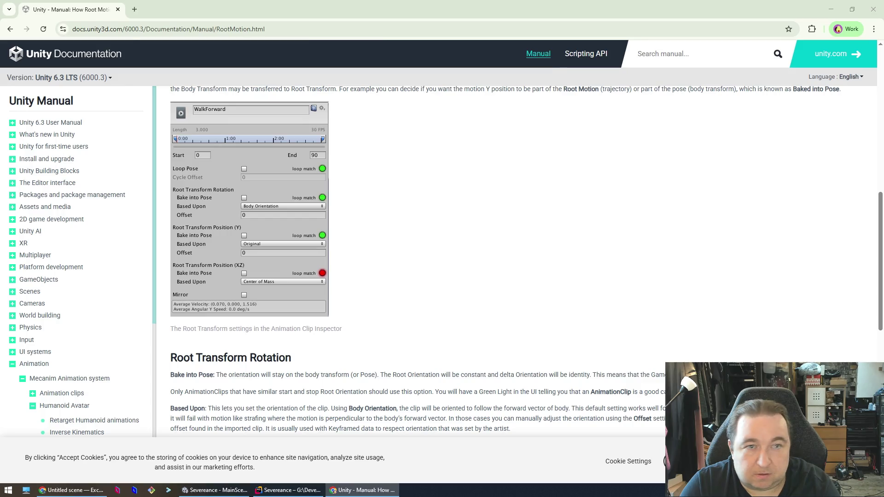
key(alt+Tab)
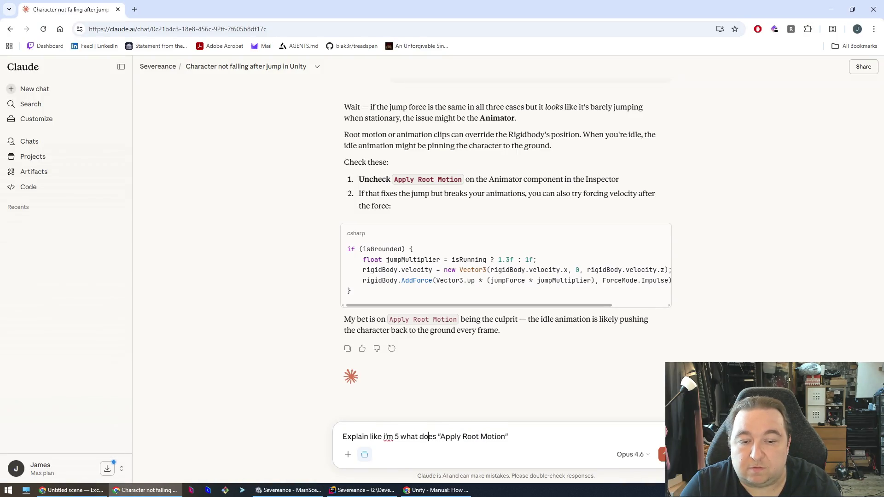
Step: Finish and send the question asking what the Apply Root Motion option does
text(the )
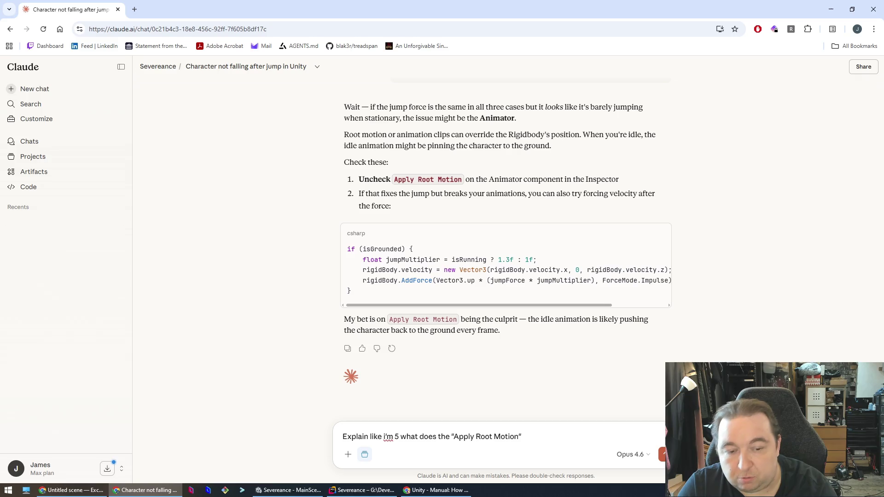
text( option do?)
key(Return)
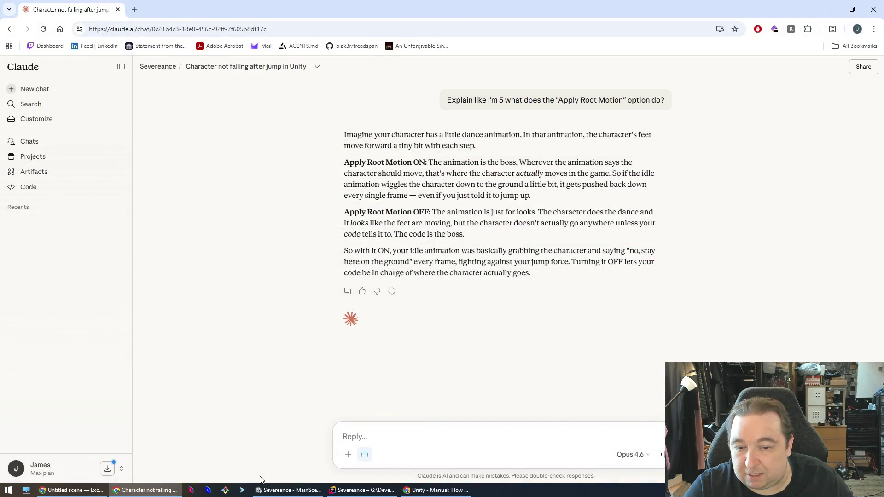
Step: Locate the Puppet Kid Animation Controller from the Animator and open its state graph
click(316, 491)
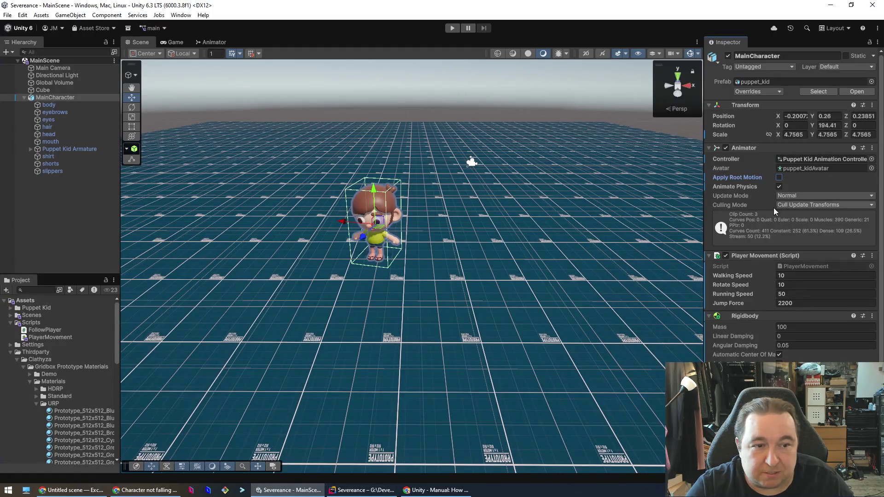
click(871, 168)
click(871, 159)
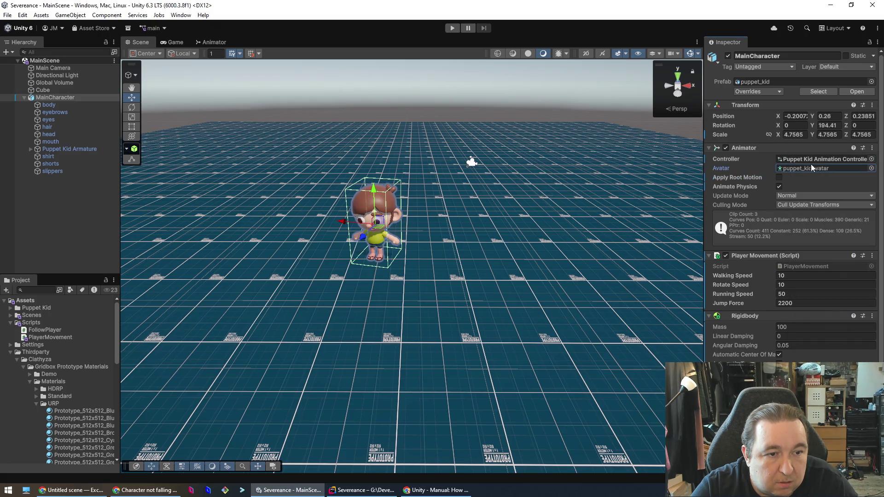
click(854, 159)
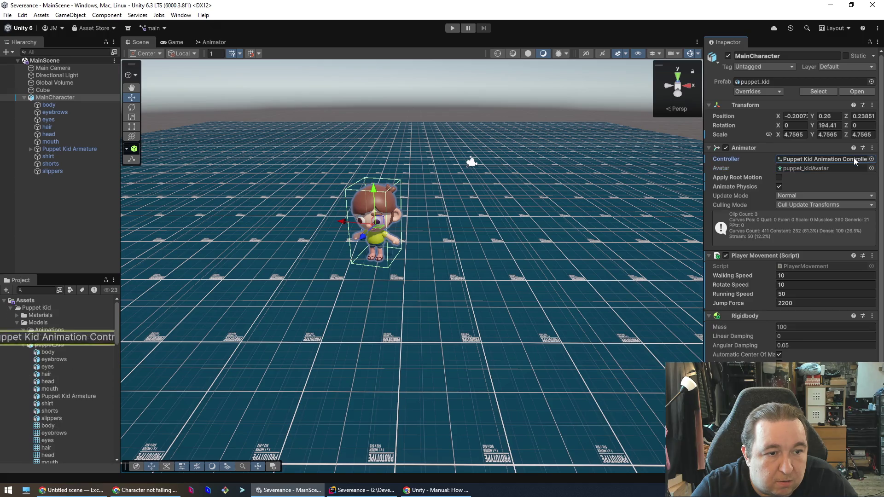
right_click(76, 341)
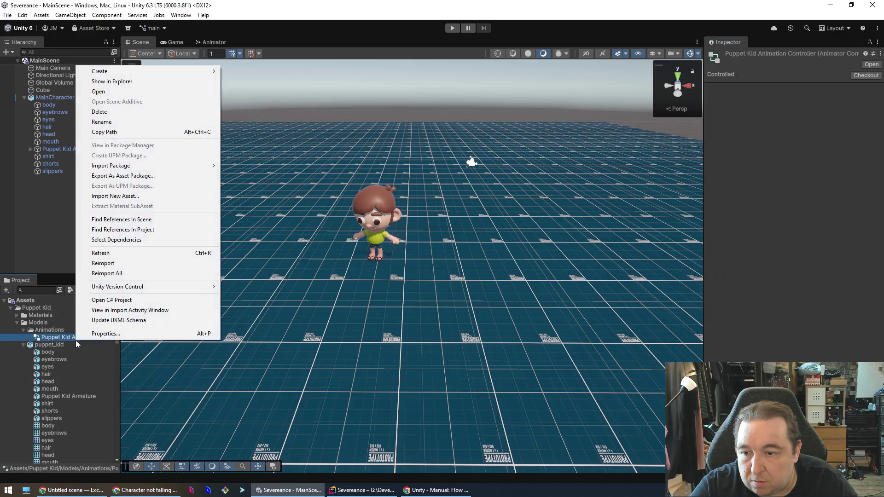
double_click(63, 338)
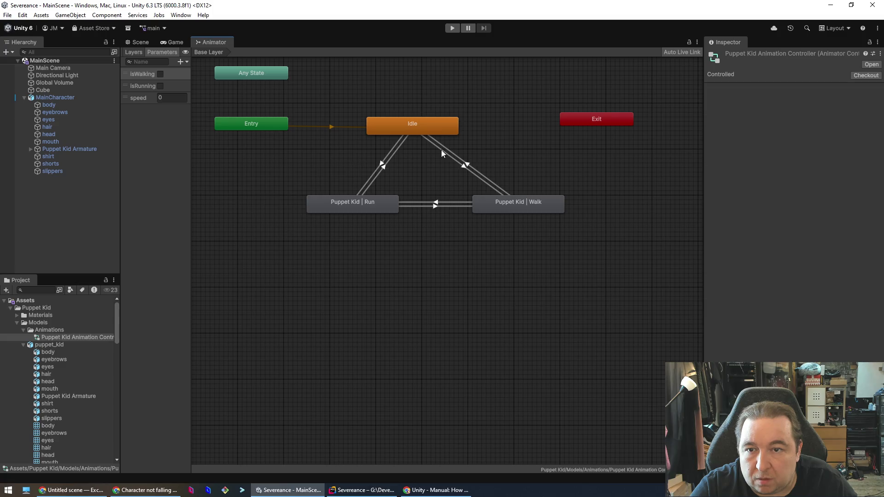
Step: Select the puppet_kid model and review its Animation and Model import tabs
click(48, 348)
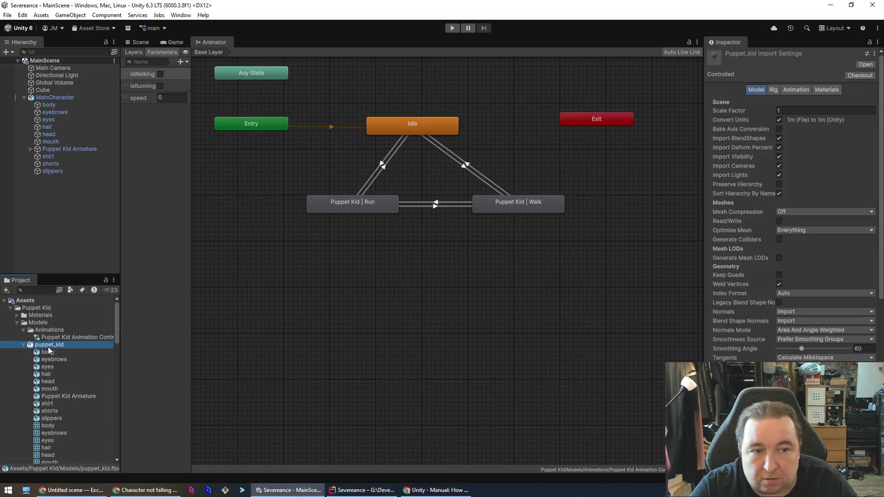
double_click(45, 349)
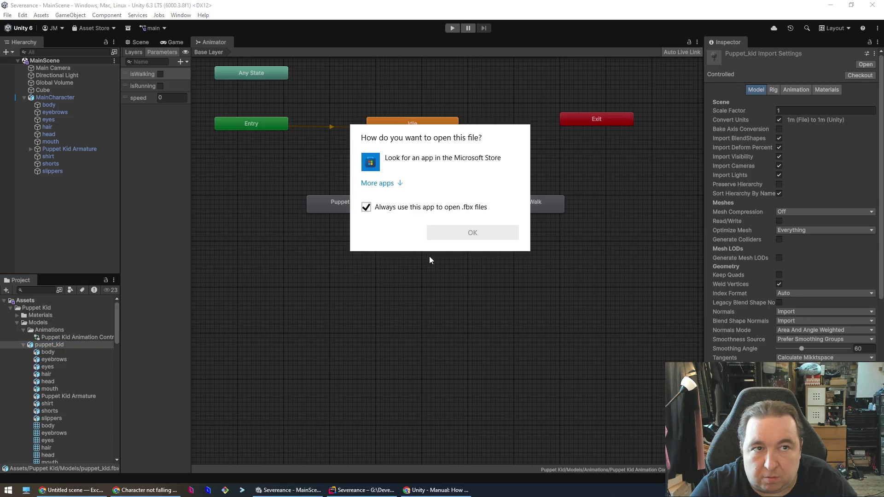
click(401, 242)
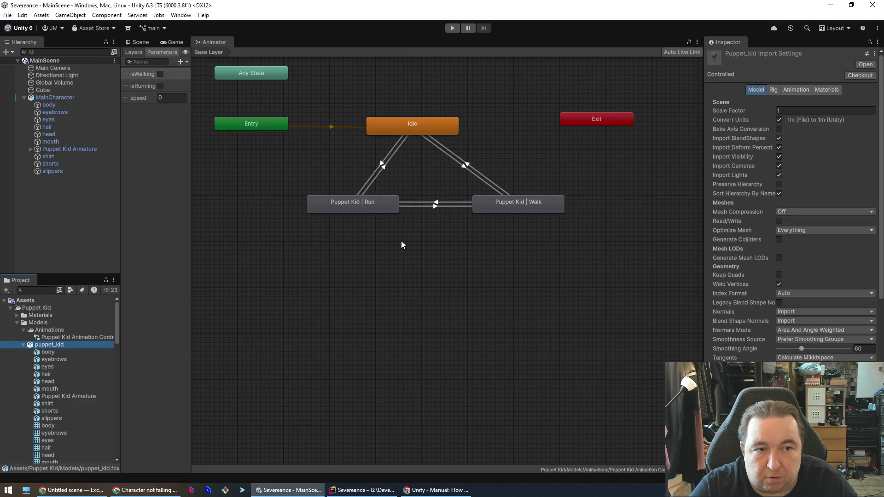
click(796, 92)
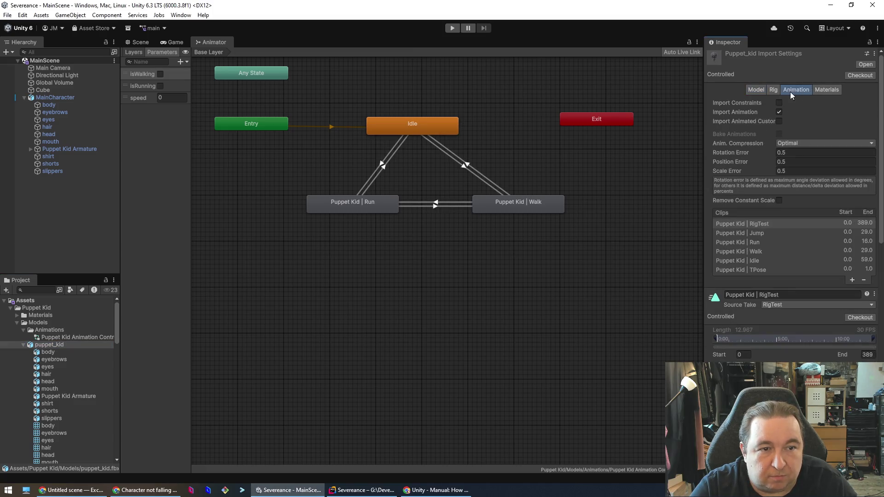
click(756, 90)
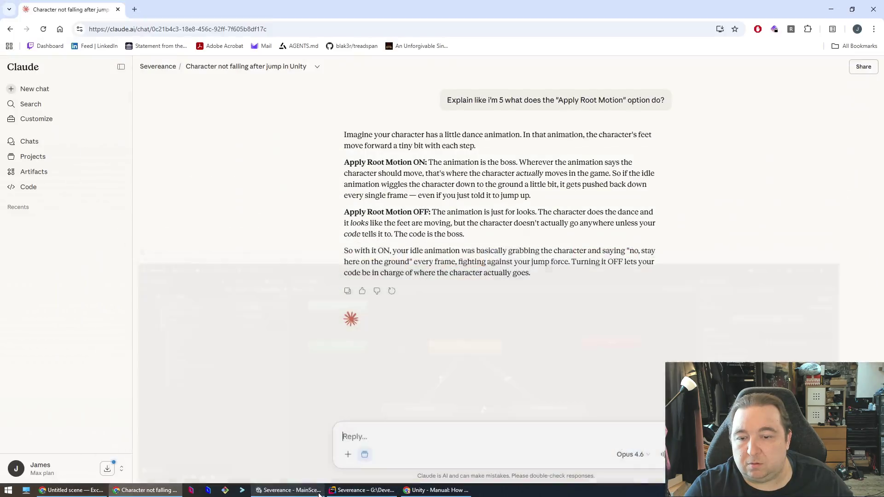
Step: Ask Claude how to change the animation so it stops holding the character down without disabling Apply Root Motion
key(alt+Tab)
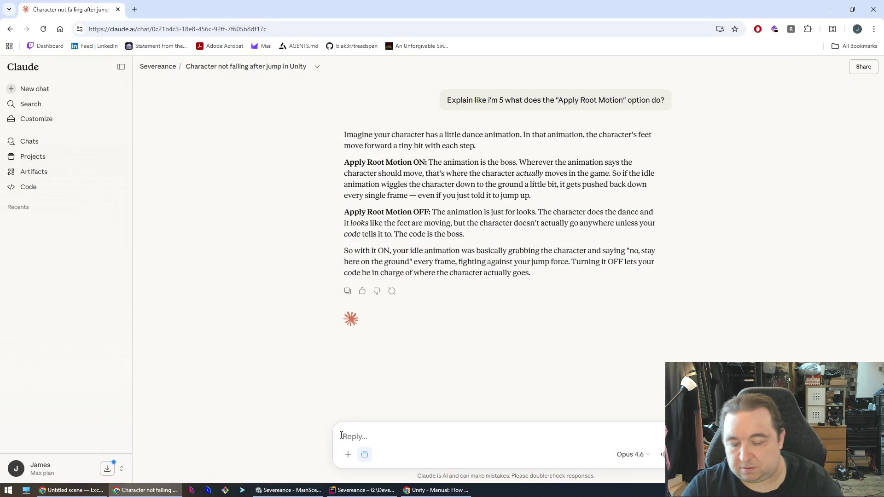
text(So without the)
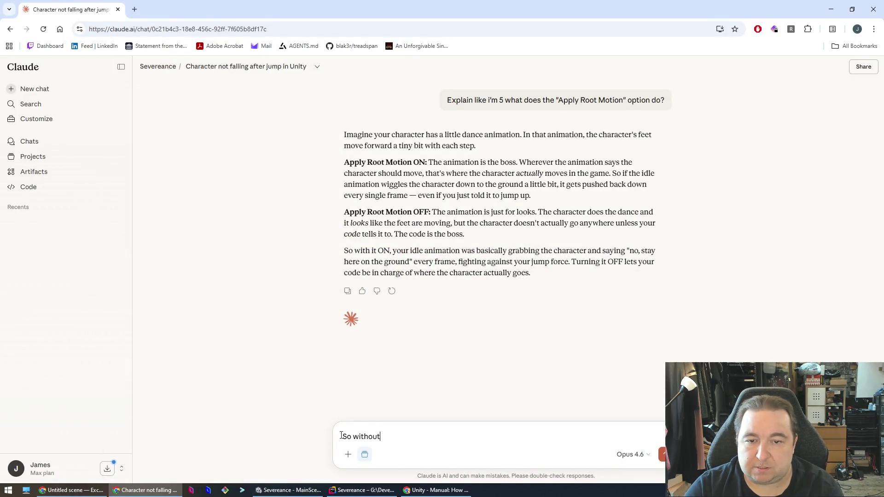
key(BackSpace)
key(BackSpace)
key(BackSpace)
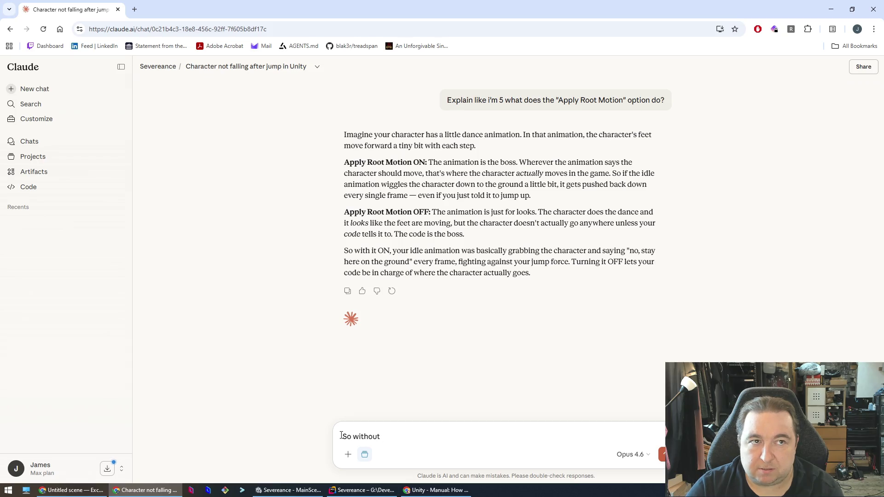
text(disabling Apply Roo)
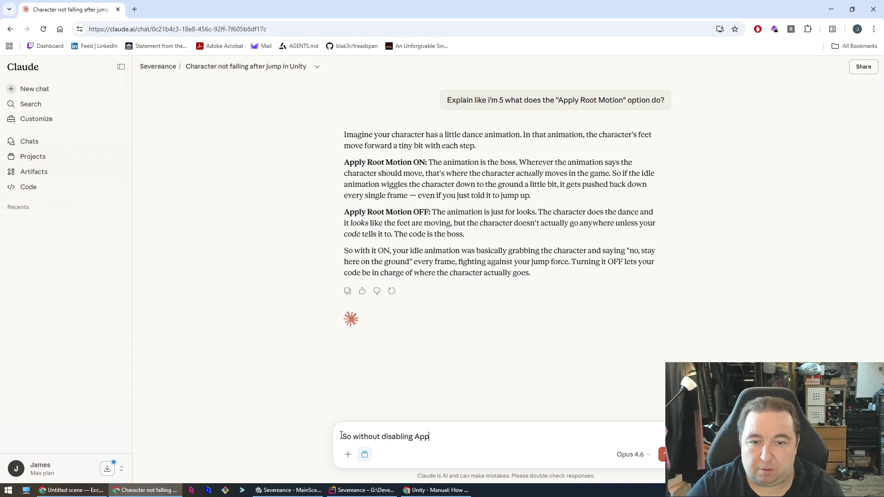
text(t Motion,)
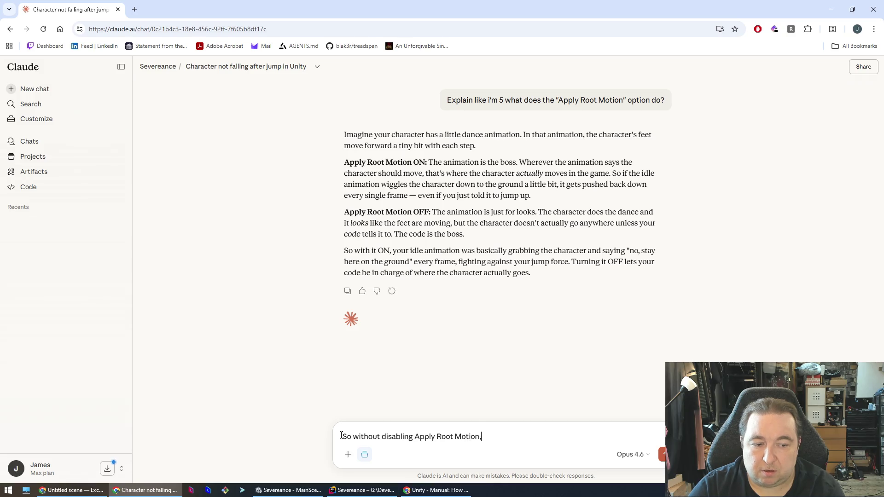
text( how would I chan)
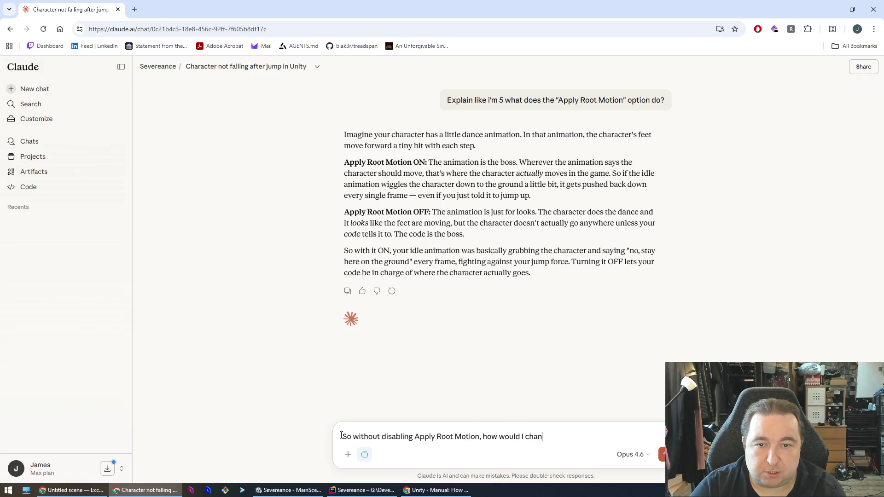
text(ge the animation t)
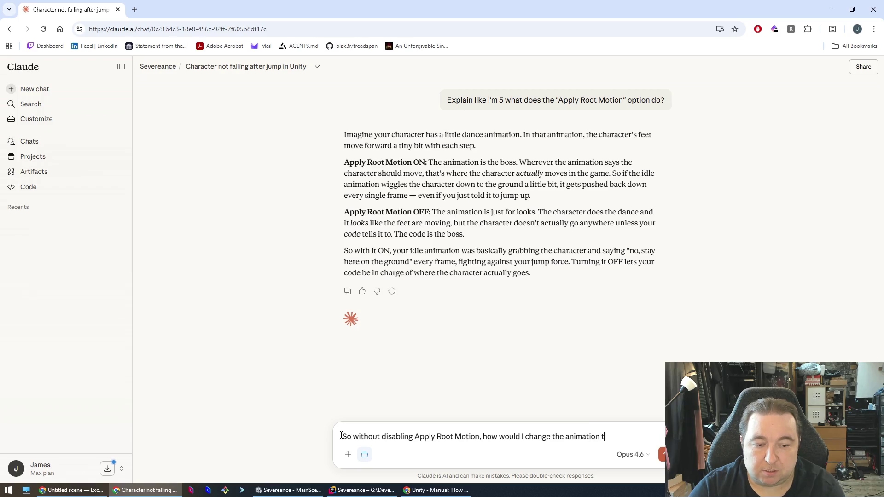
text(o prevent it from )
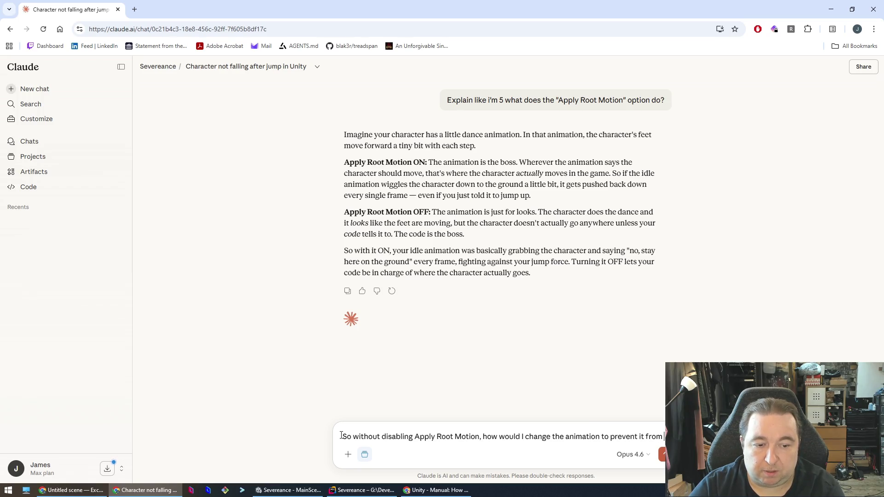
text(doing that?)
key(Return)
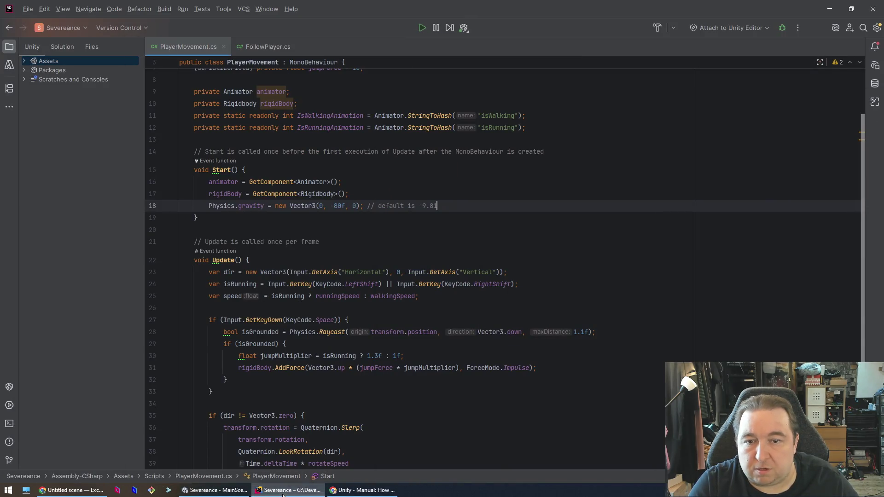
click(216, 492)
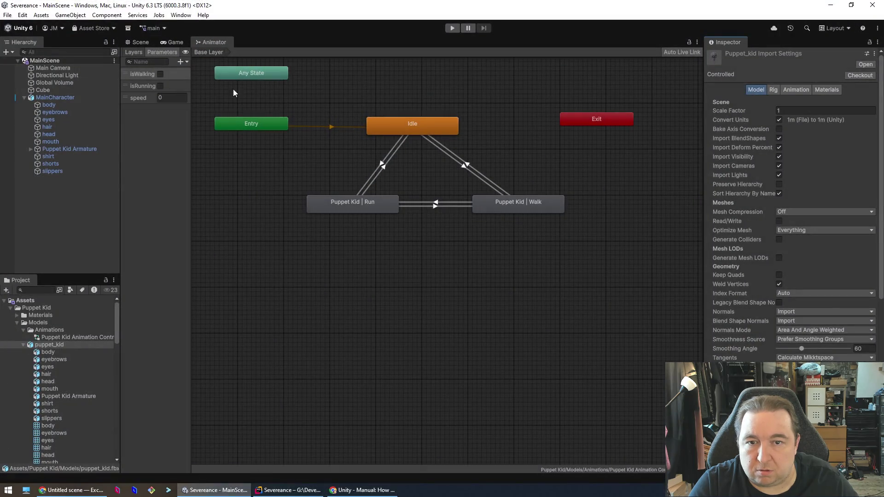
click(422, 123)
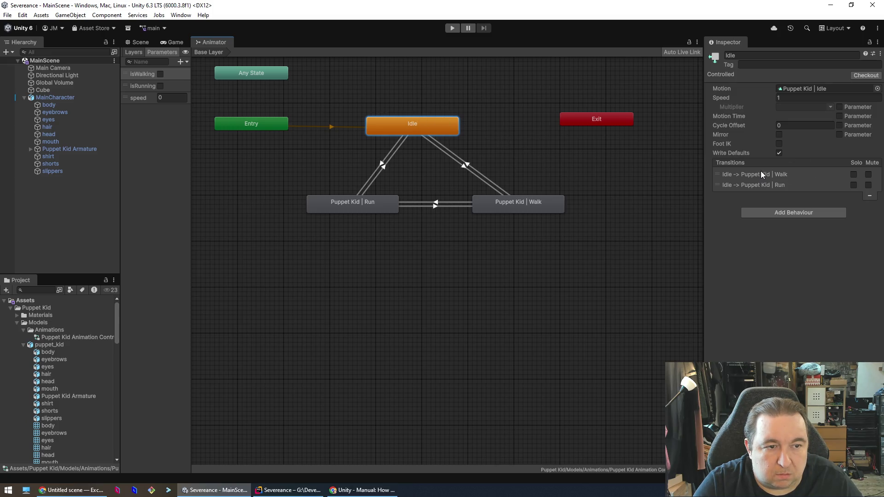
double_click(442, 124)
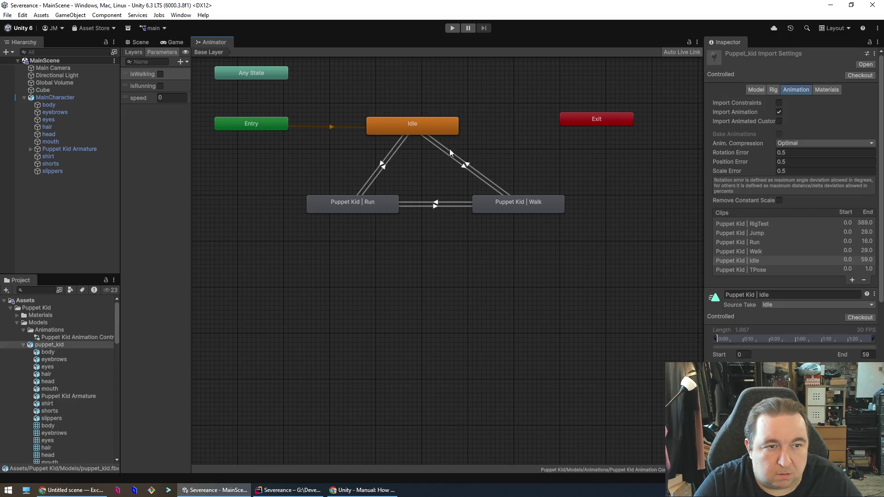
click(437, 127)
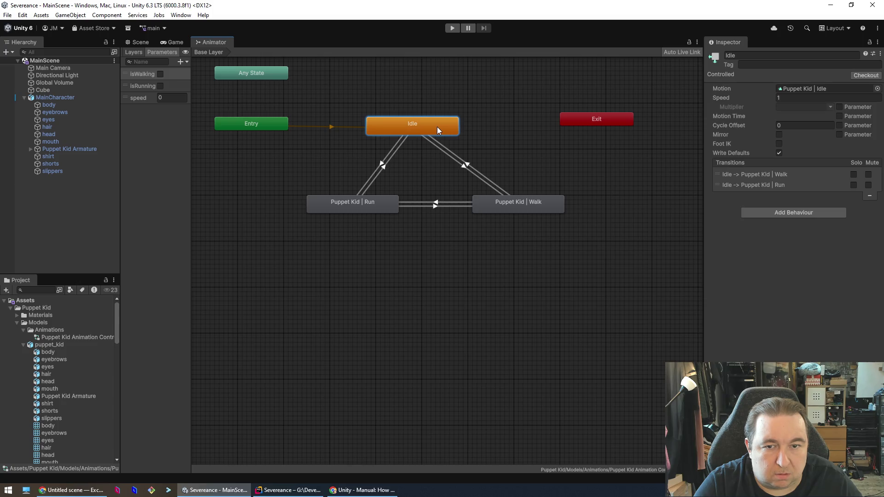
right_click(438, 126)
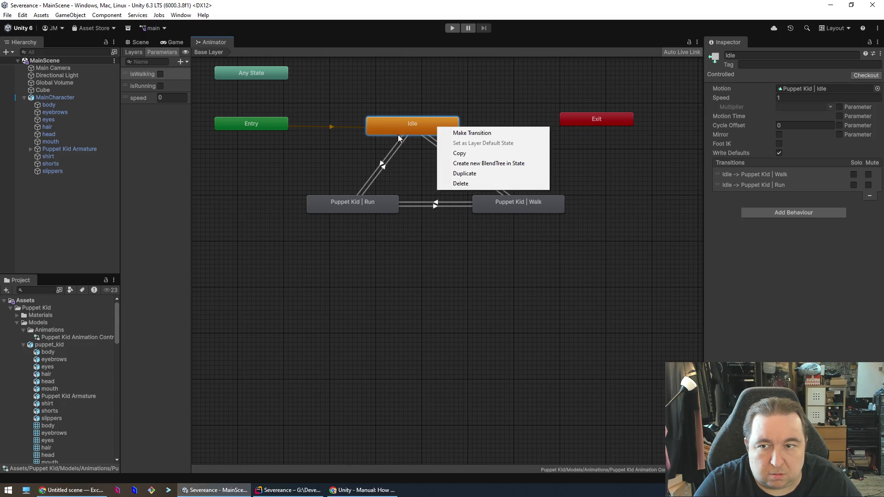
click(166, 168)
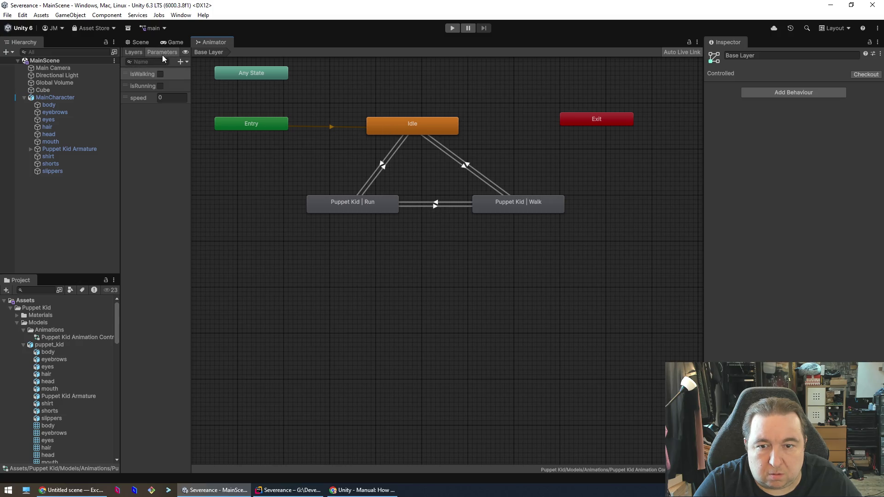
click(388, 126)
click(265, 120)
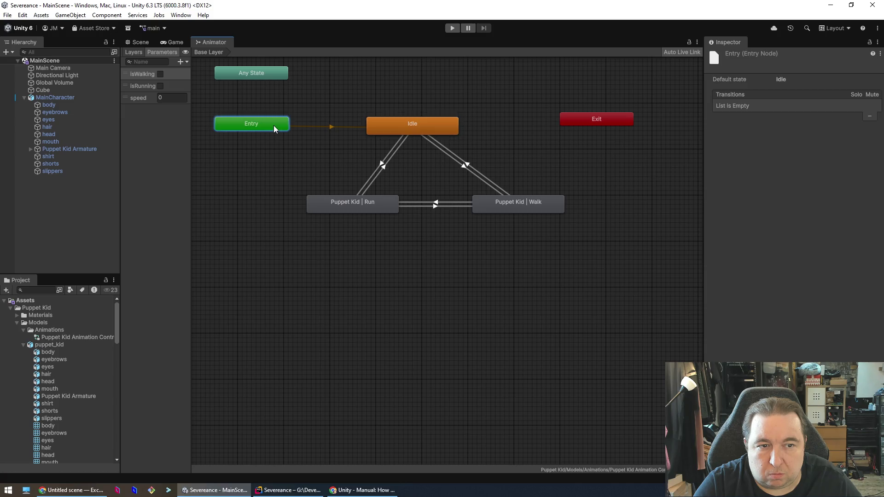
click(272, 78)
click(417, 126)
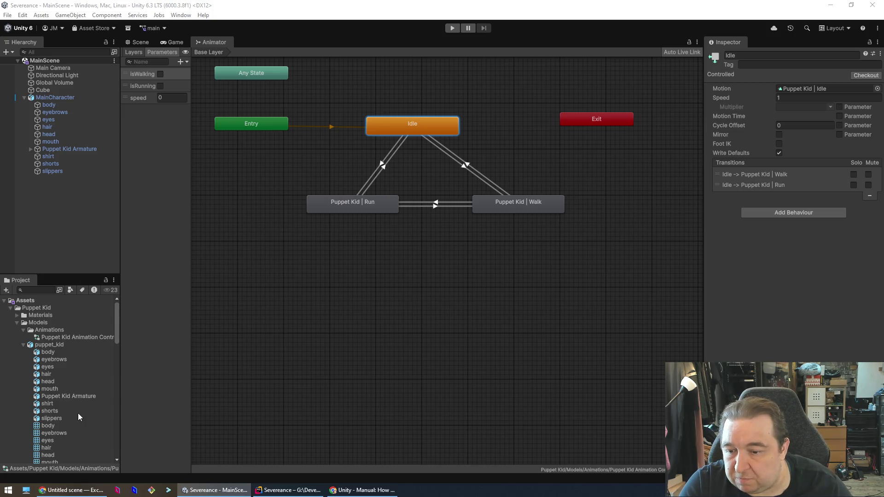
click(32, 346)
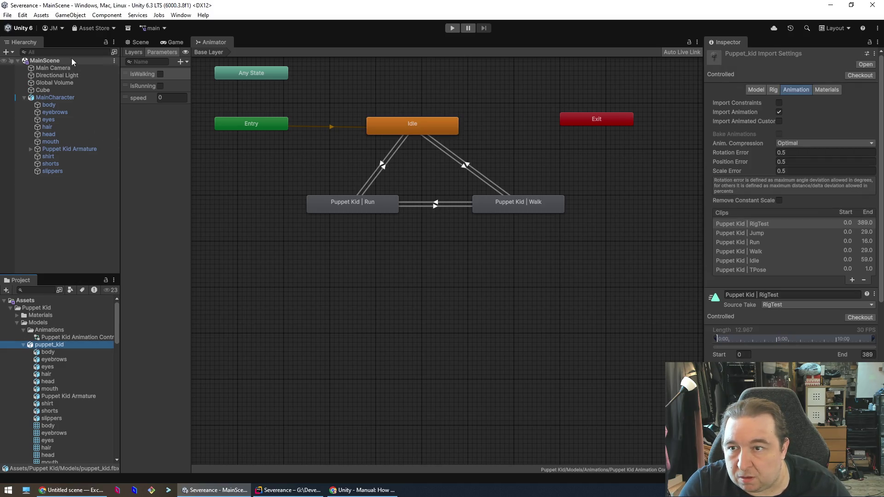
click(139, 42)
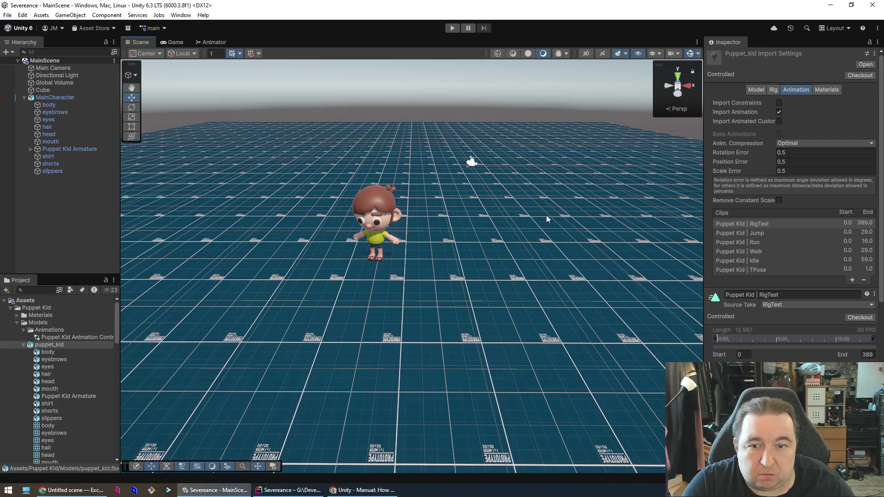
click(375, 216)
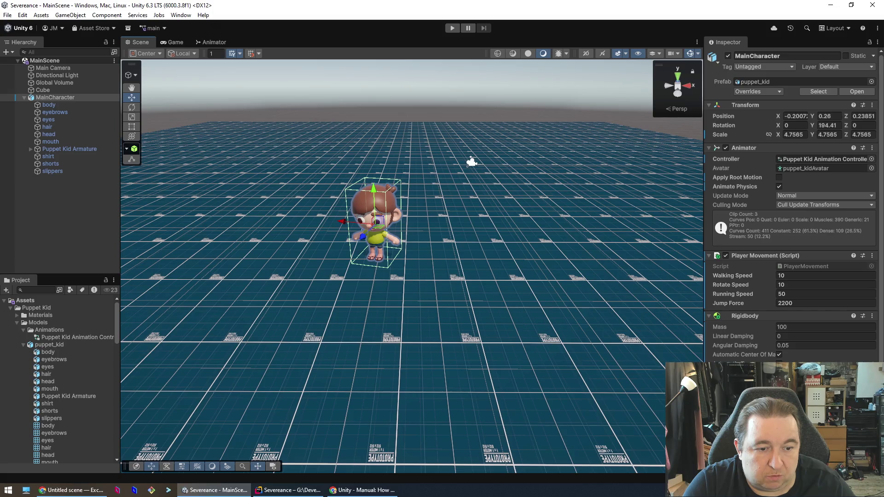
scroll(764, 321, down, 2)
scroll(759, 322, up, 2)
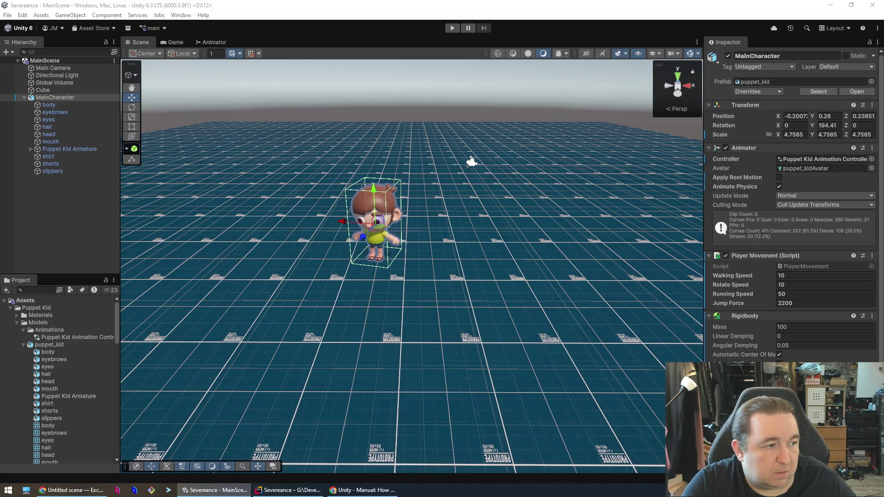
double_click(800, 157)
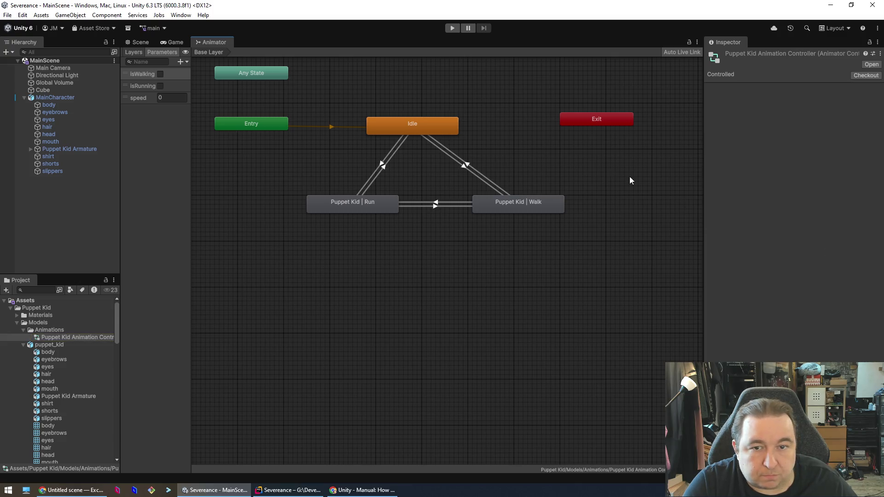
click(418, 118)
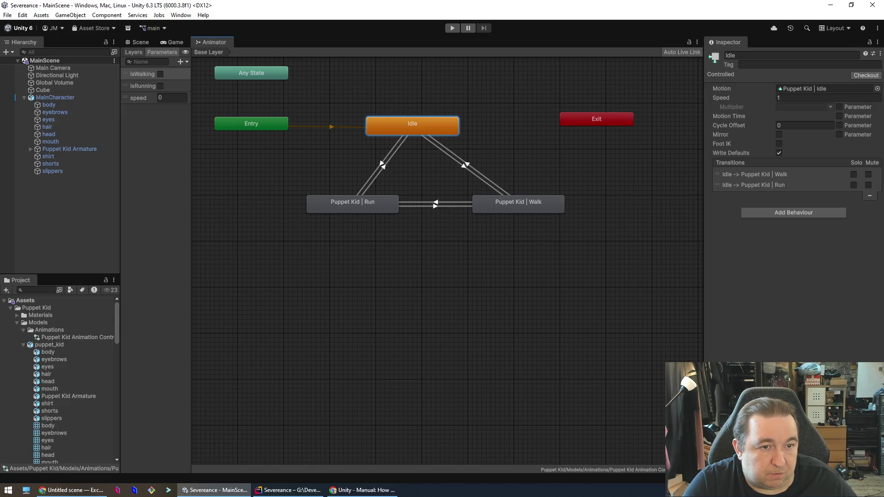
Step: Preview the Idle state's clip and keep Puppet Kid | Idle as its Motion
double_click(836, 90)
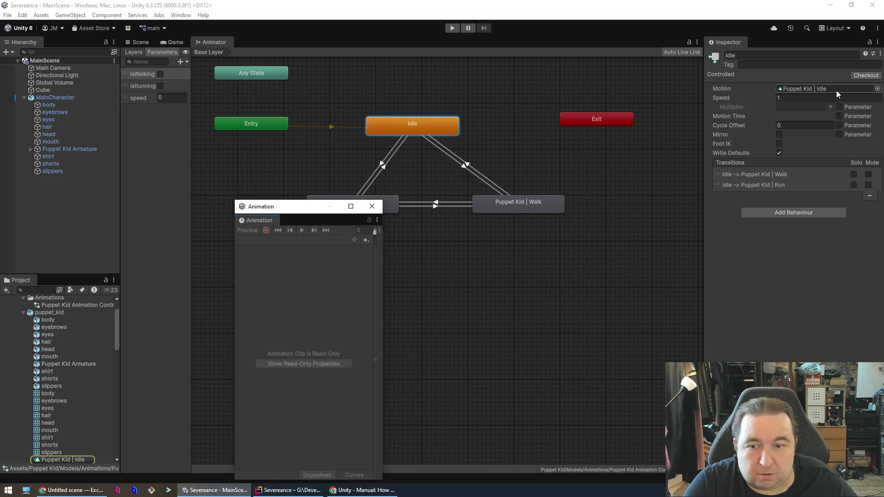
drag(287, 220, 334, 148)
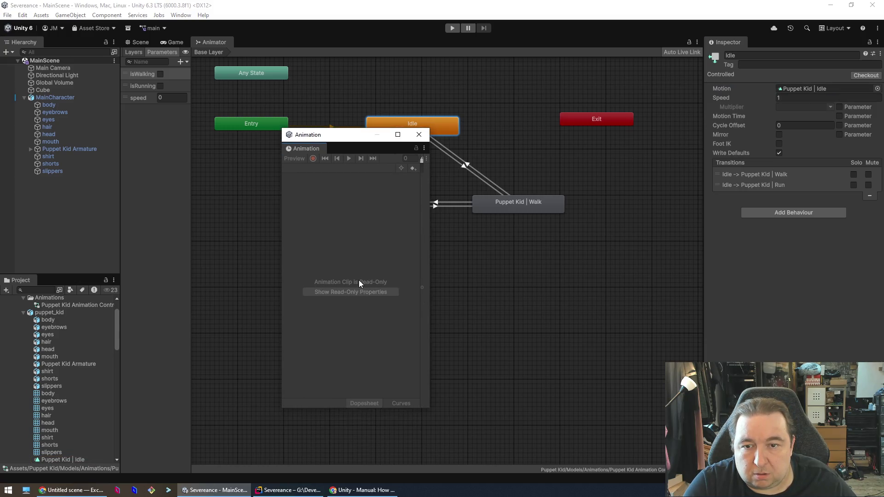
click(419, 134)
click(878, 88)
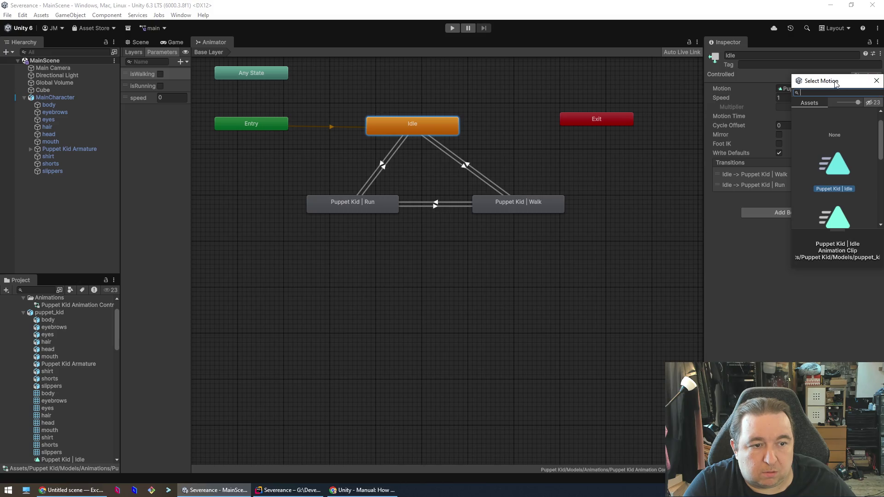
scroll(878, 134, down, 3)
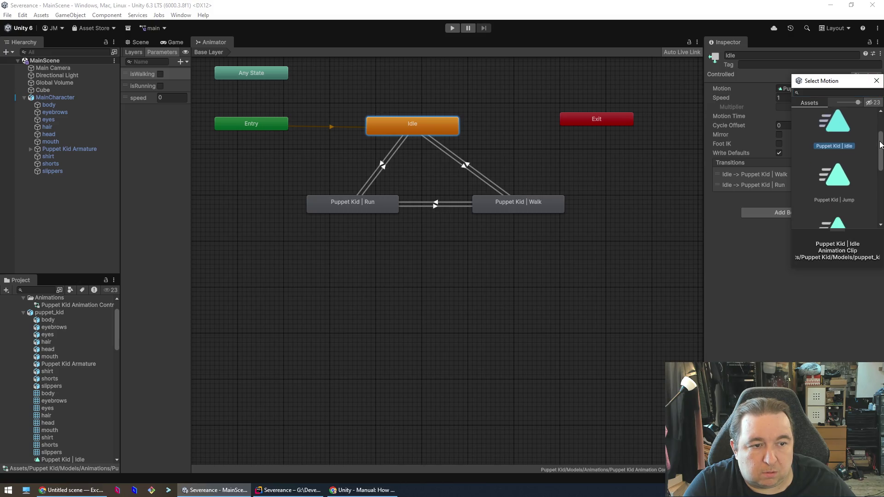
click(876, 81)
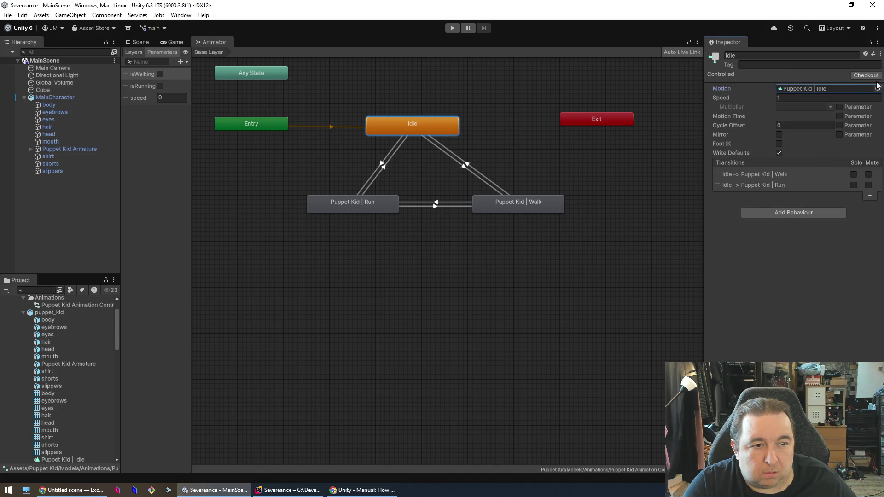
Step: Ping the Puppet Kid | Idle clip in the Project window and open it
double_click(802, 90)
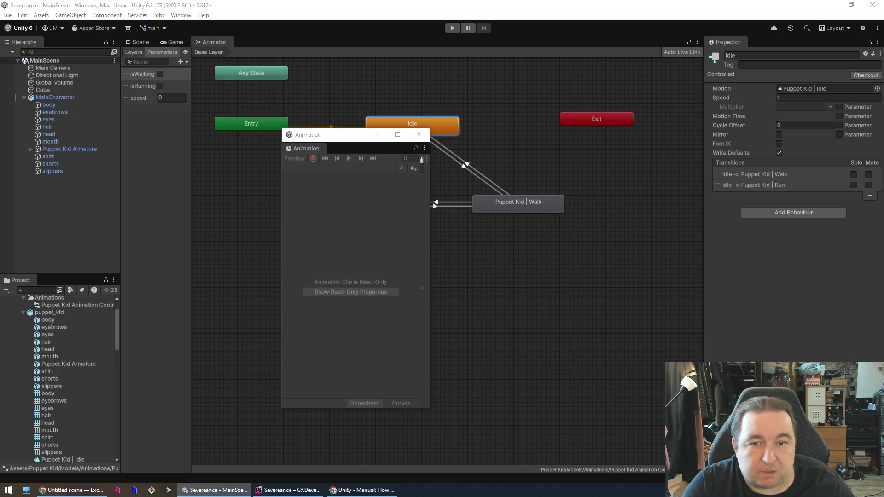
click(419, 135)
click(791, 89)
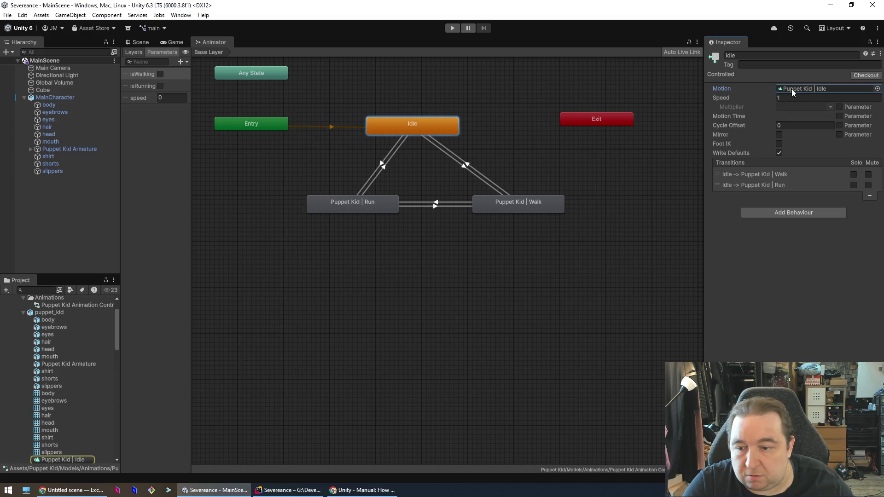
scroll(57, 426, down, 3)
double_click(68, 403)
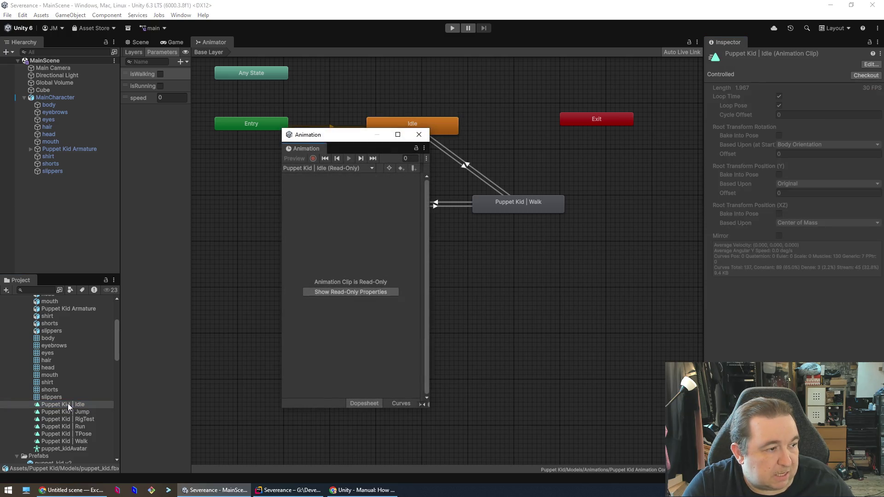
Step: Widen the left-side panels and close the floating Animation window
right_click(68, 404)
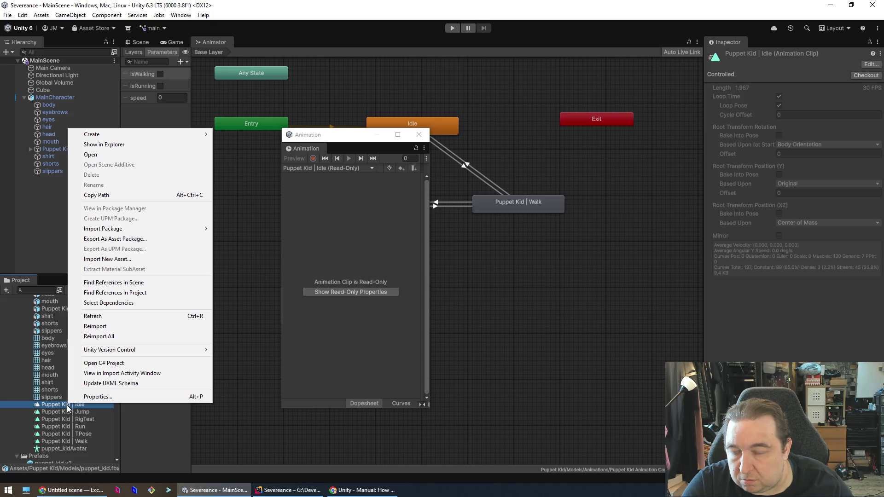
click(56, 405)
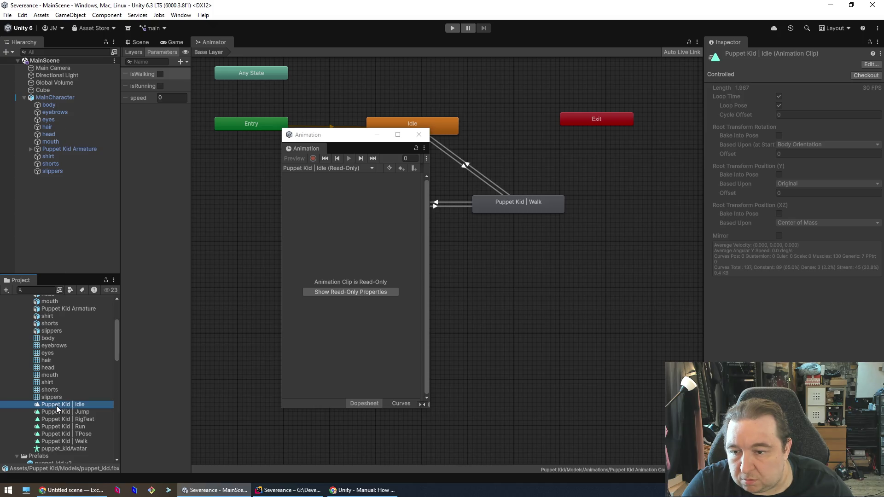
drag(120, 417, 136, 408)
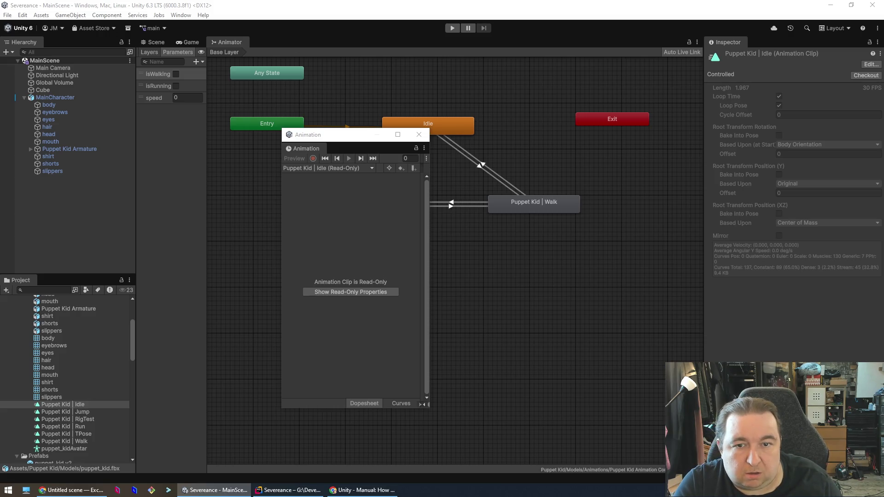
click(414, 136)
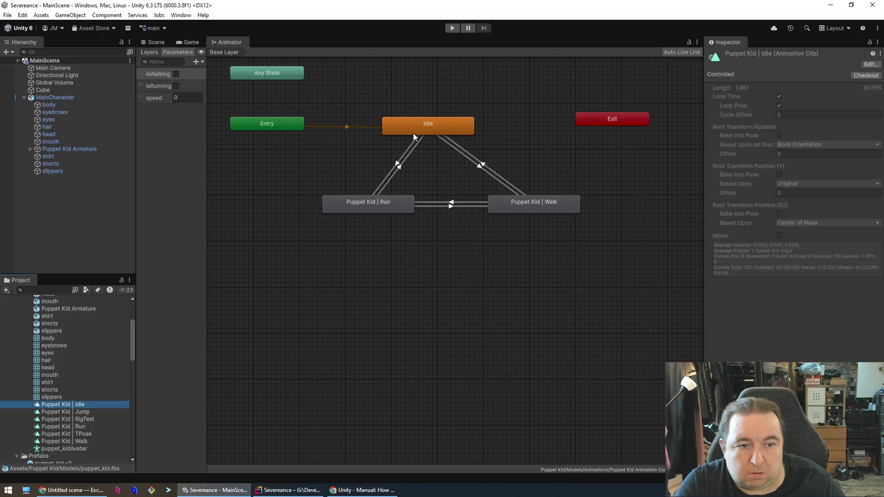
Step: Select the Puppet Kid | Idle clip and show the model's animation import settings
click(57, 412)
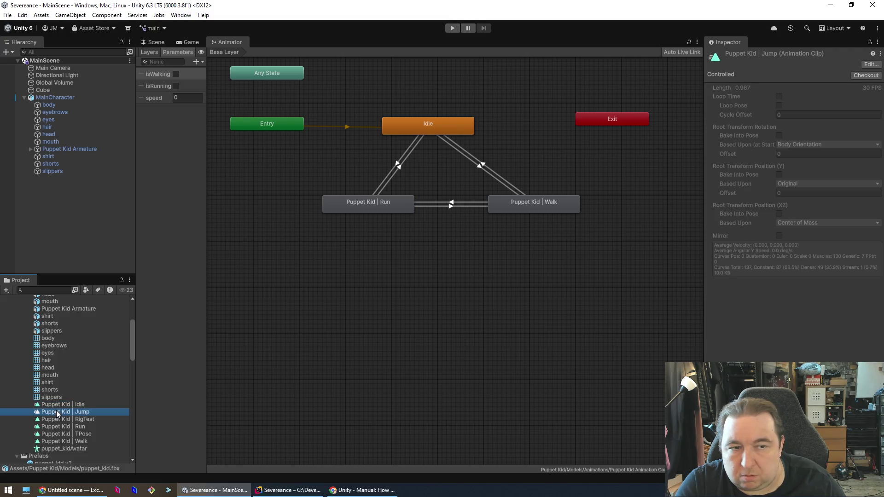
click(58, 405)
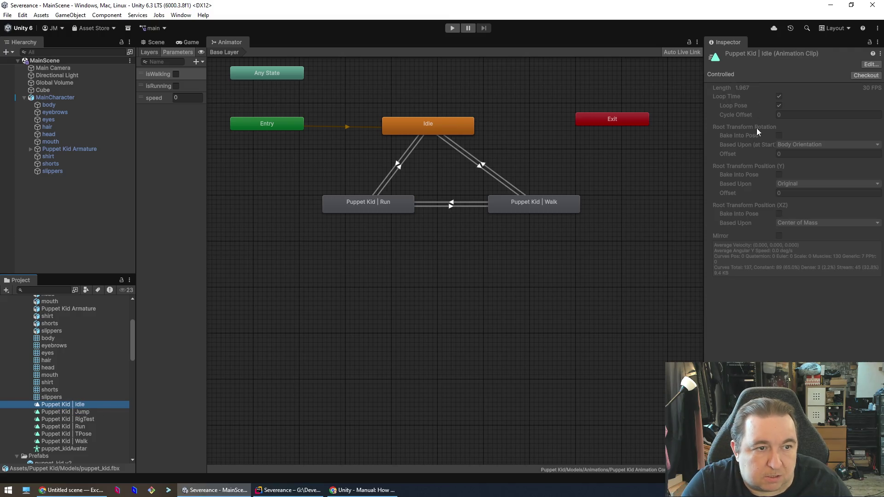
click(869, 65)
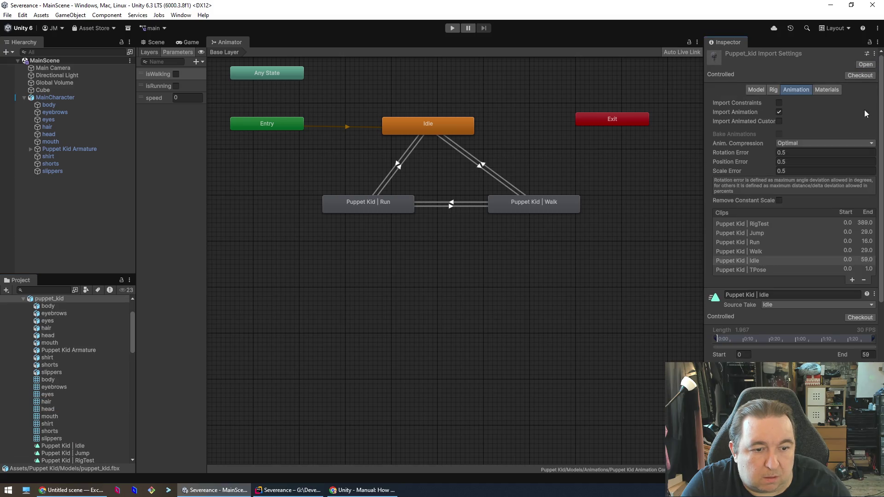
Step: Tick Bake Into Pose for Root Transform Position (Y) on the Idle clip and apply the reimport
scroll(827, 283, down, 6)
scroll(792, 207, down, 2)
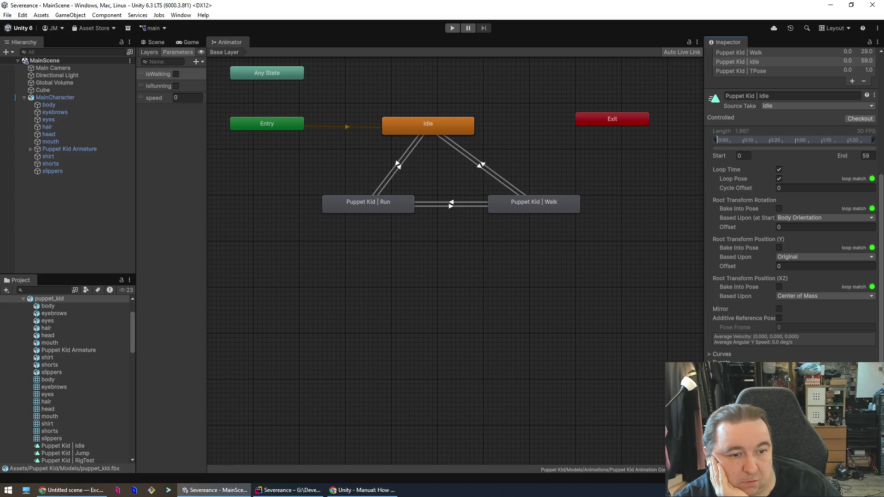
click(779, 248)
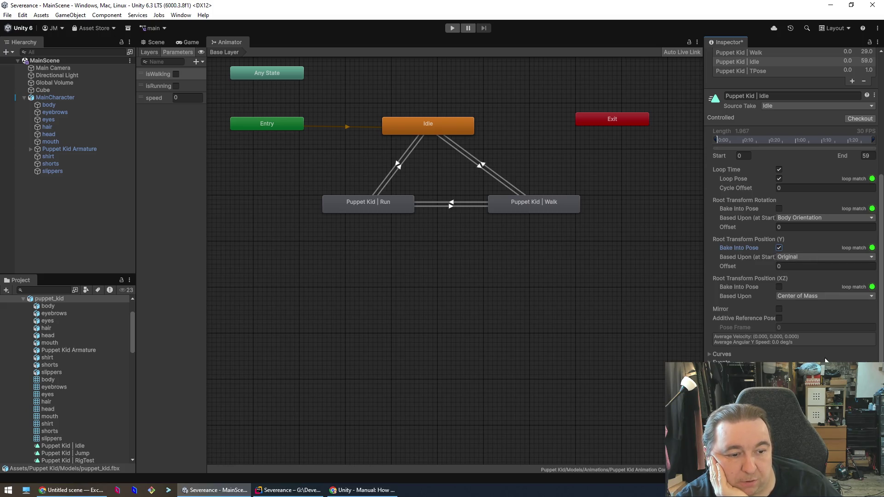
click(859, 462)
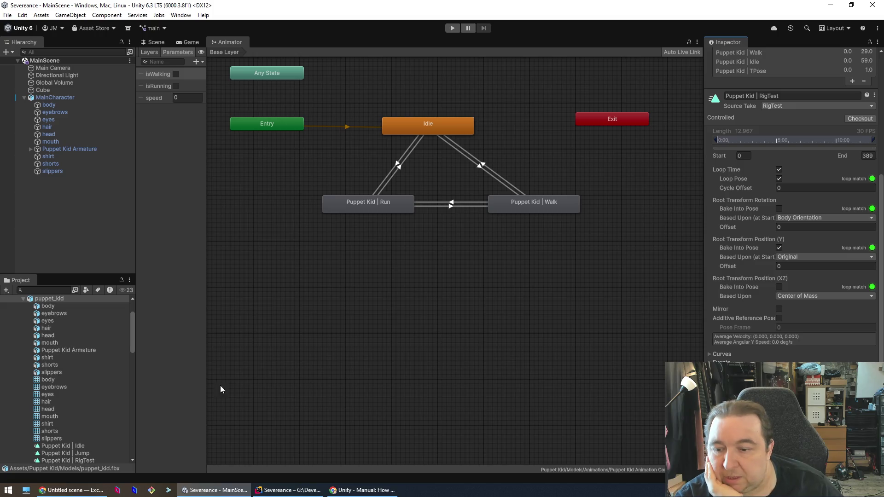
click(157, 45)
Step: Select MainCharacter and enable Apply Root Motion on its Animator
scroll(771, 200, up, 10)
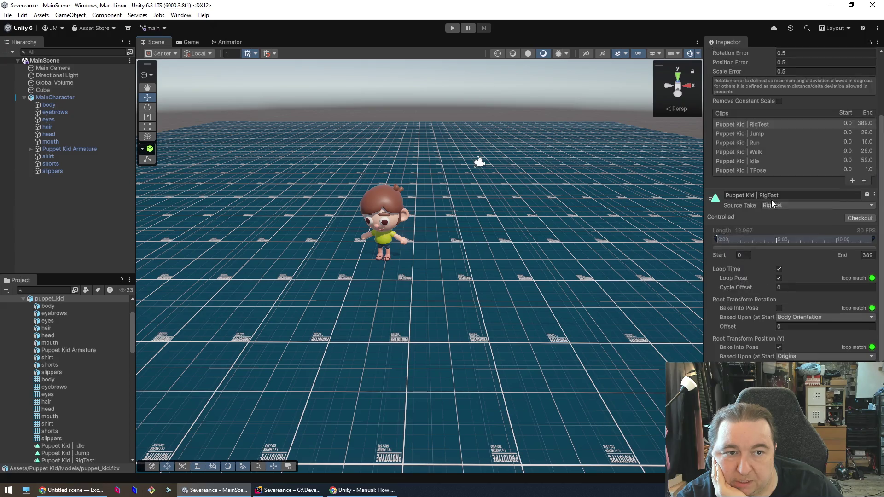
click(378, 211)
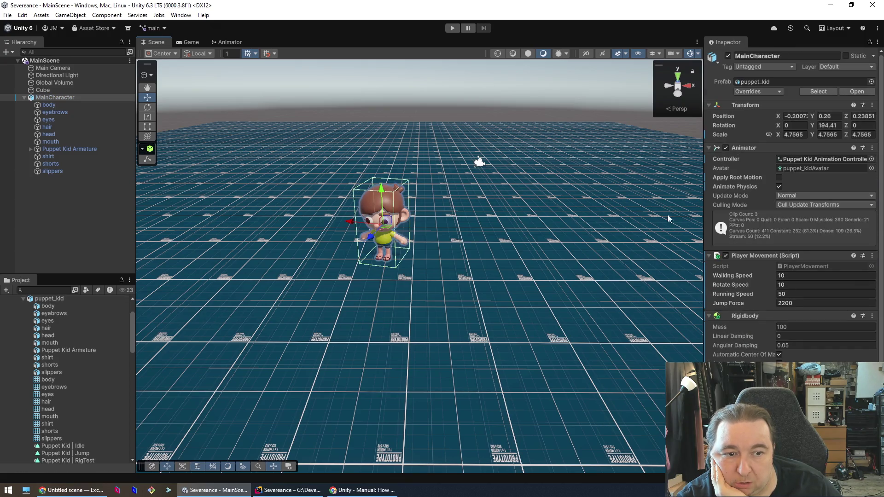
click(631, 226)
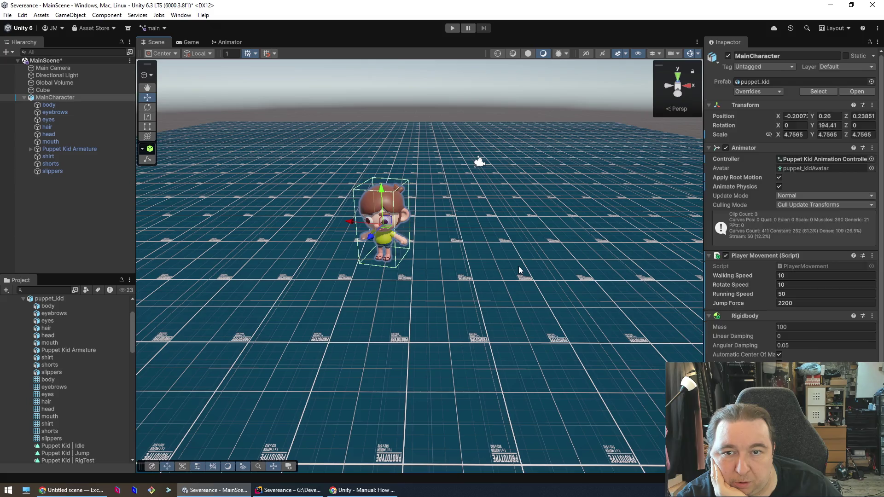
Step: Play-test walking the character with W and S while watching the Animator, then stop play mode
click(452, 29)
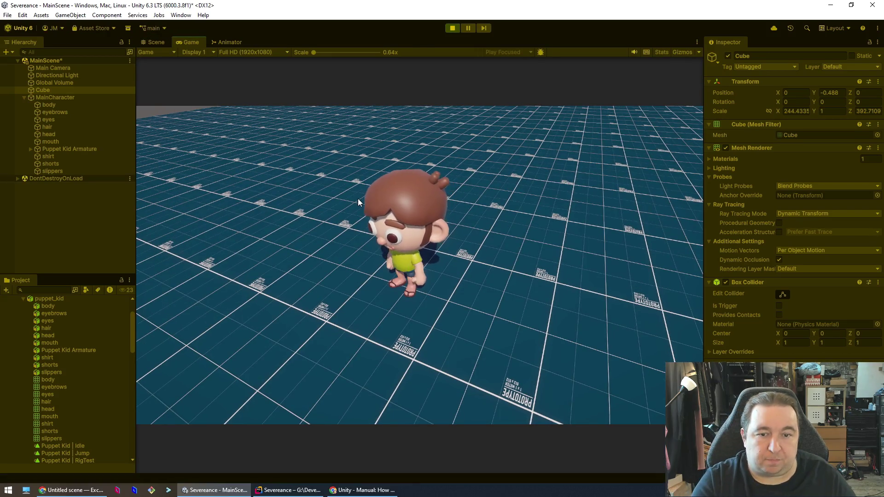
key(w)
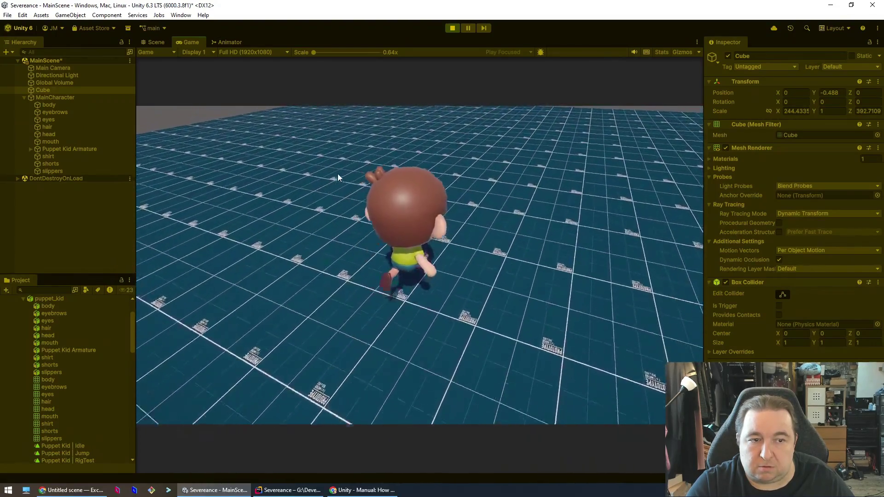
key(s)
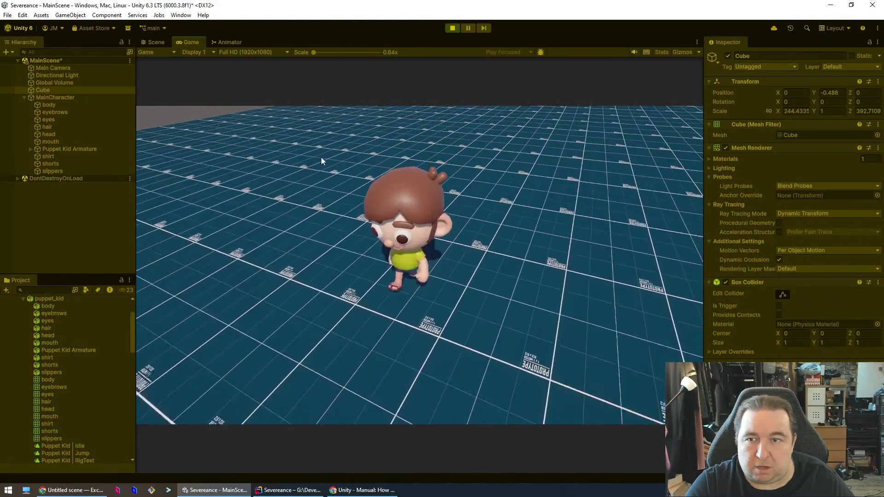
click(231, 42)
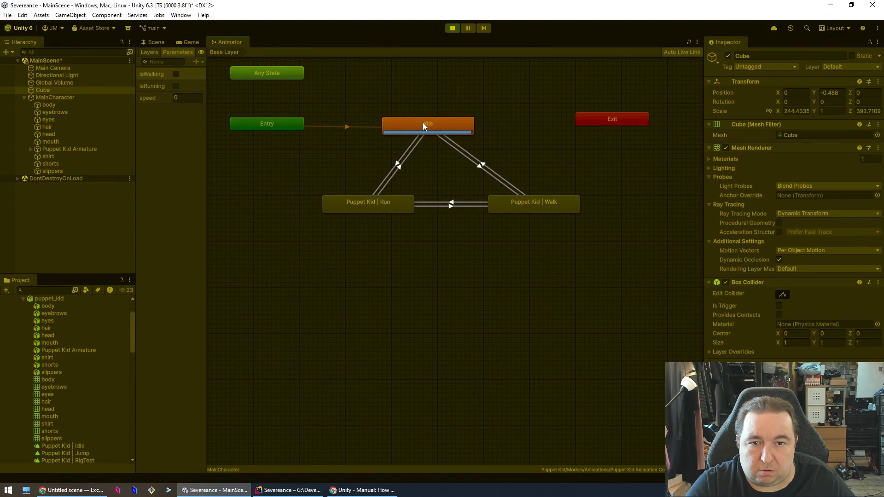
click(448, 29)
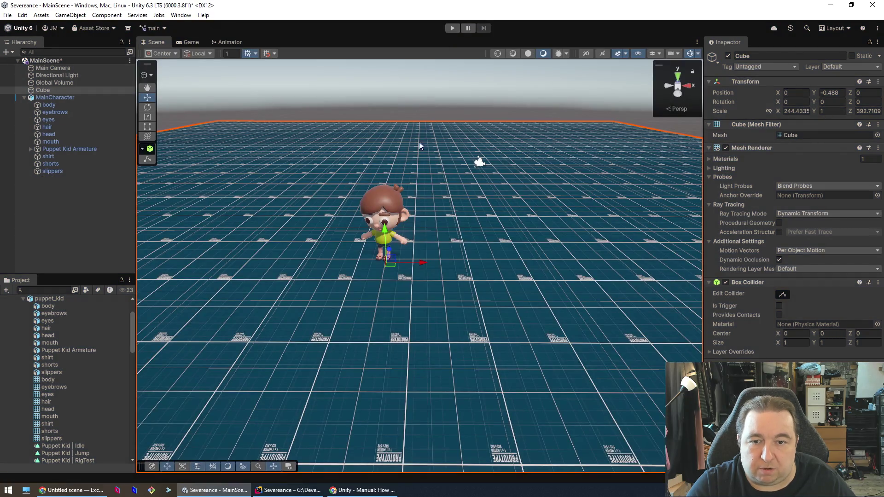
click(231, 43)
Step: Trace the Idle state's motion to the Puppet Kid | Idle clip and review its import settings
click(443, 123)
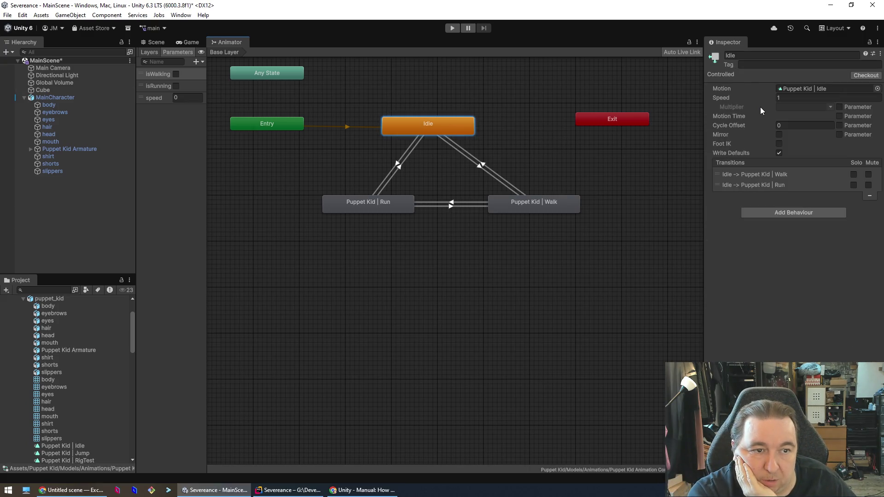
click(831, 88)
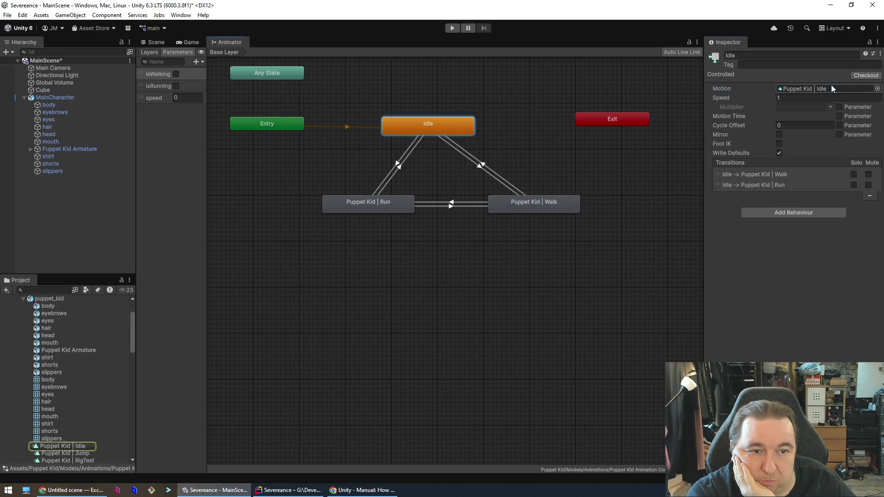
click(70, 446)
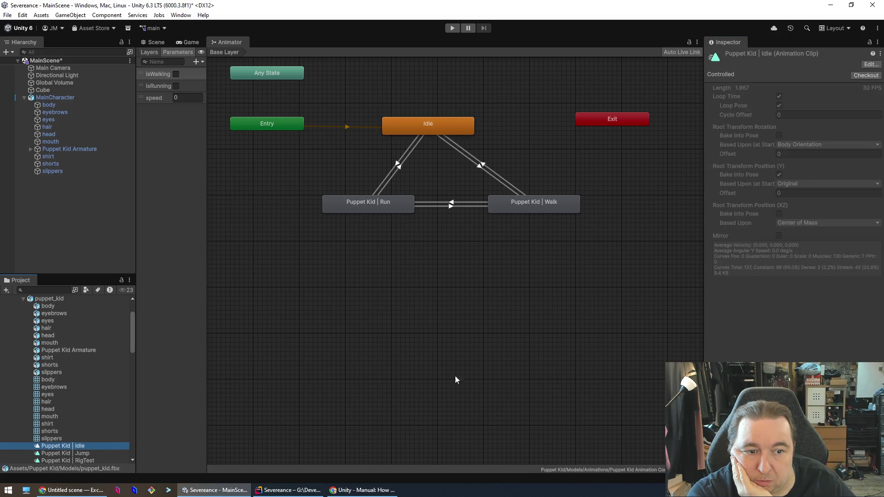
click(870, 64)
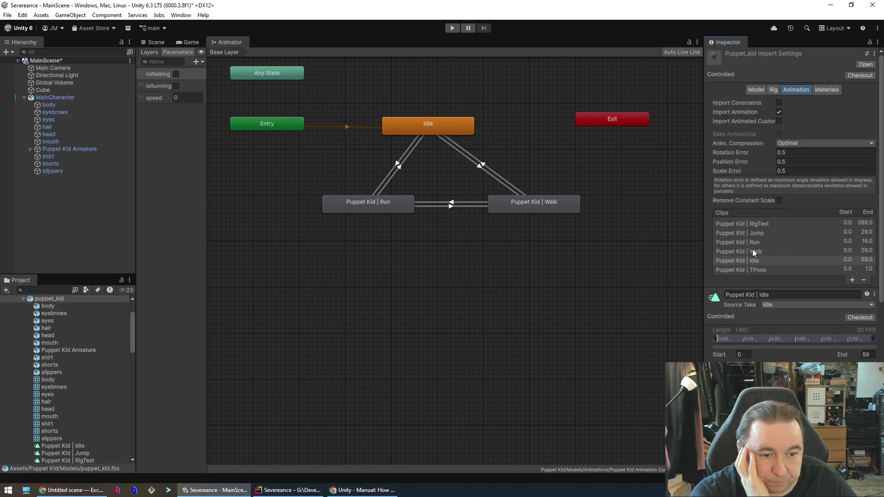
scroll(753, 250, down, 5)
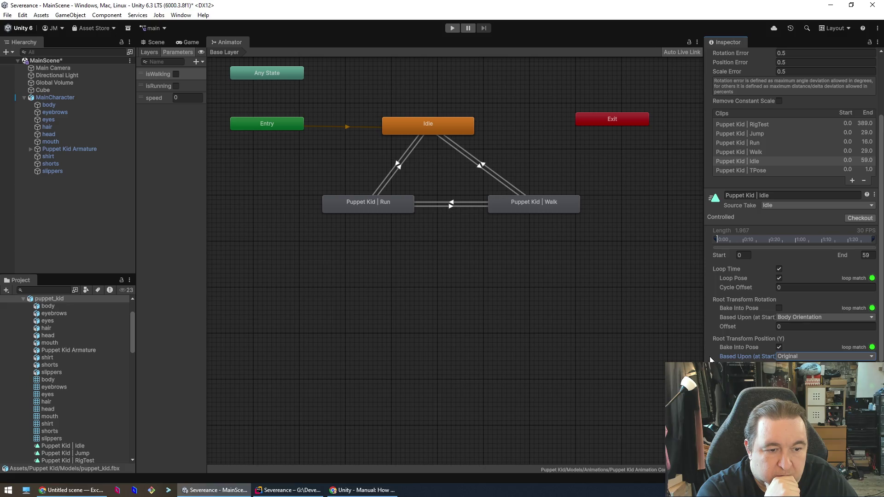
scroll(711, 357, down, 3)
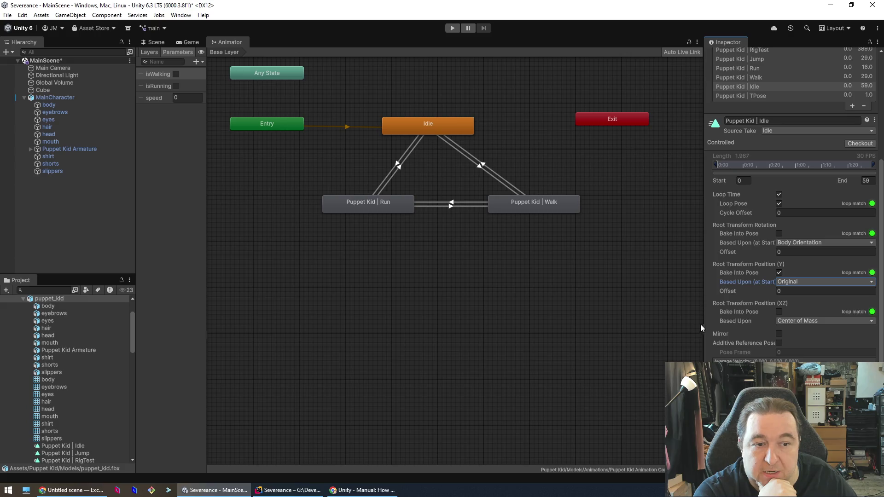
scroll(731, 319, down, 1)
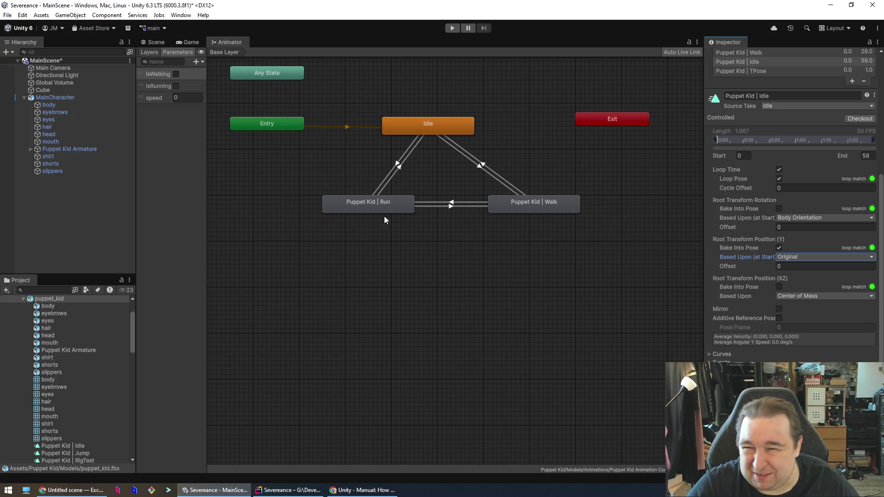
Step: Confirm the Run state's Motion is still the Puppet Kid | Run clip
click(327, 278)
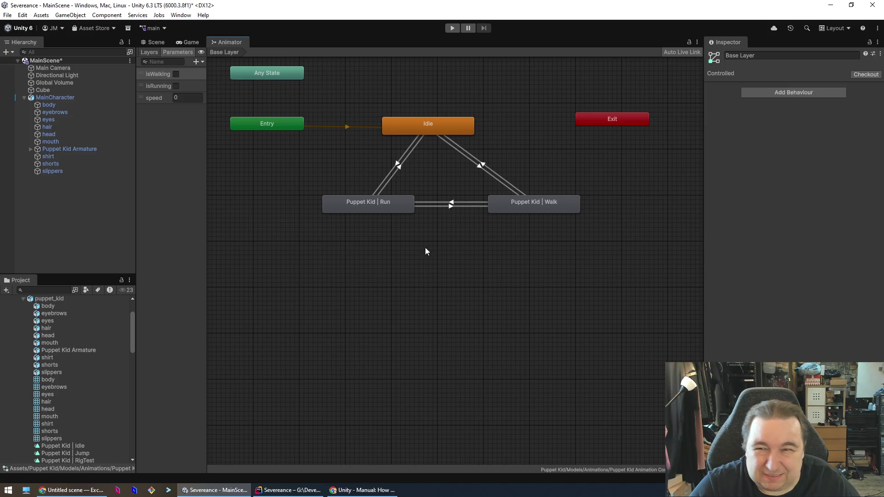
click(372, 209)
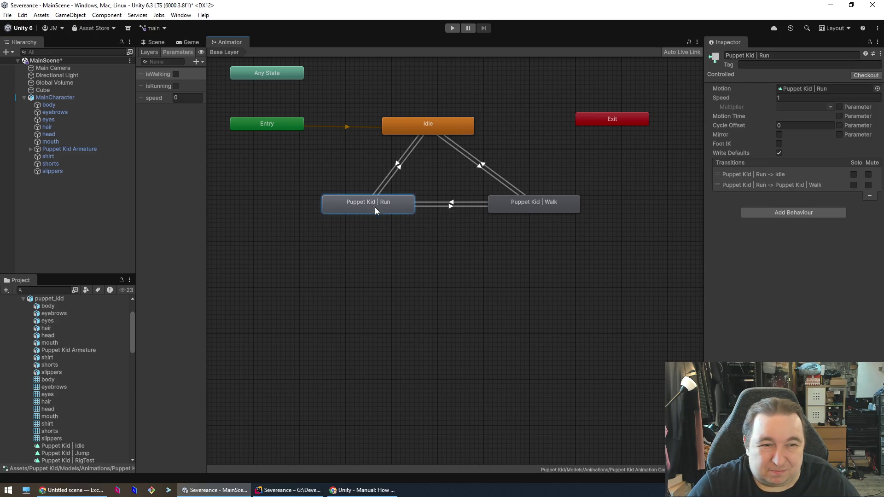
click(859, 90)
click(877, 89)
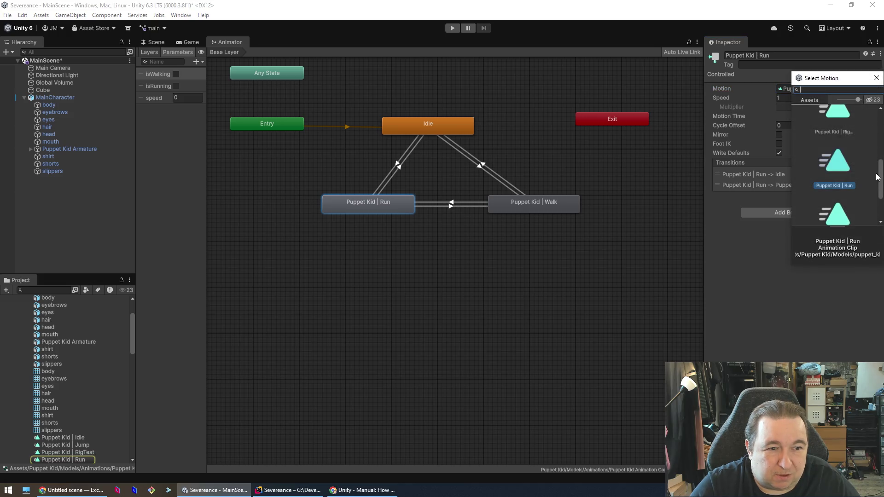
scroll(862, 176, down, 3)
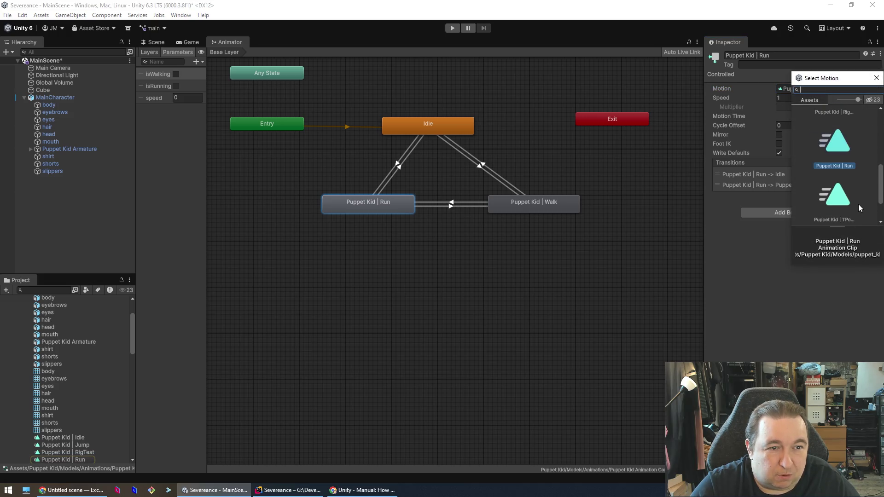
scroll(843, 179, up, 3)
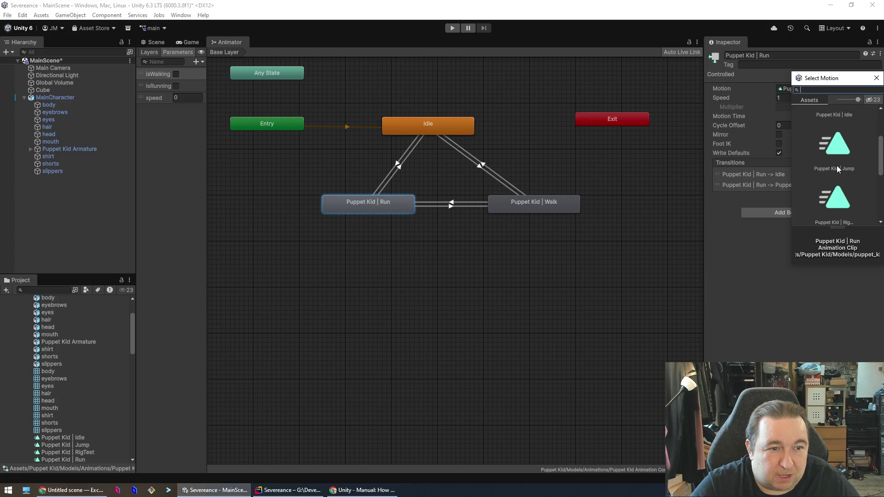
click(808, 298)
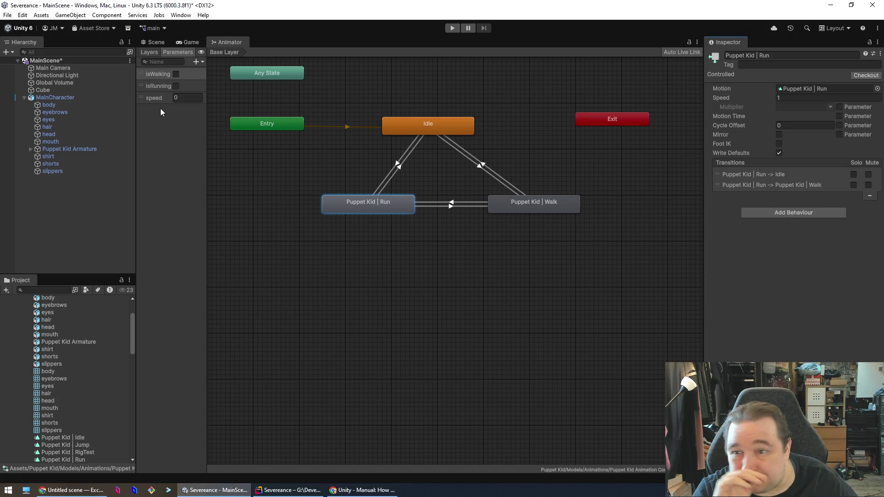
click(196, 61)
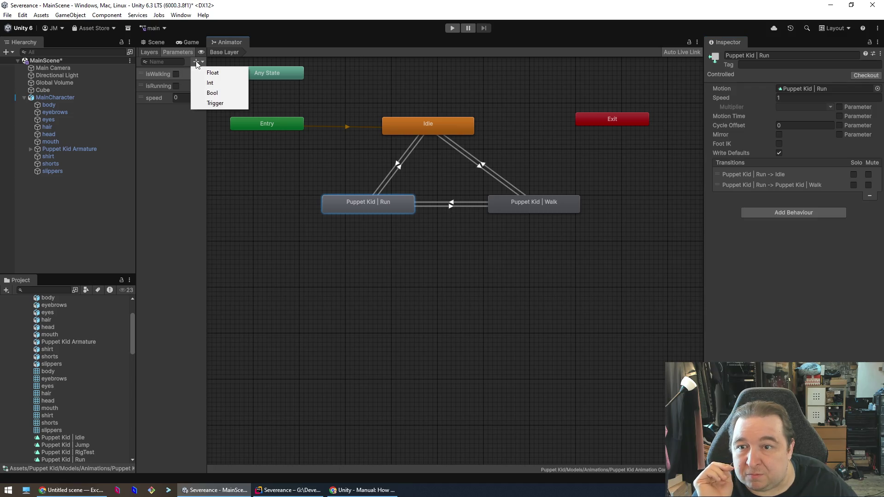
Step: Add a Bool parameter named isJumping to the Animator
click(212, 93)
text(sJumping)
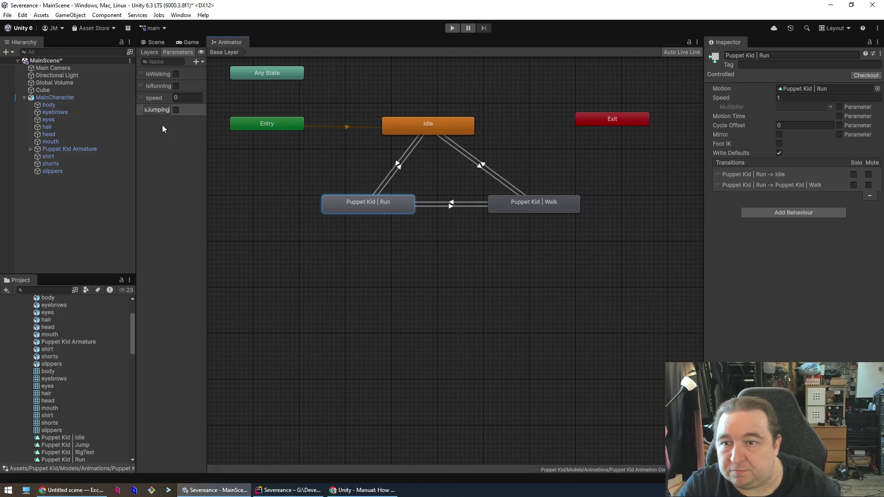
key(Return)
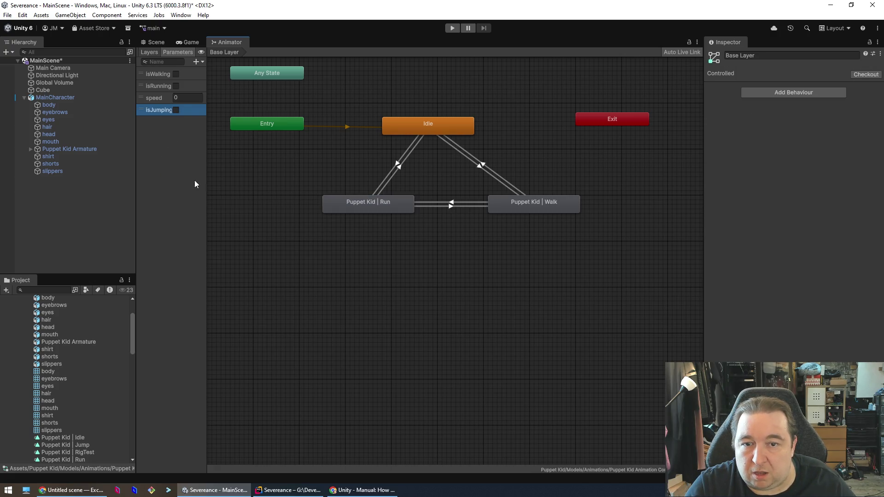
click(388, 223)
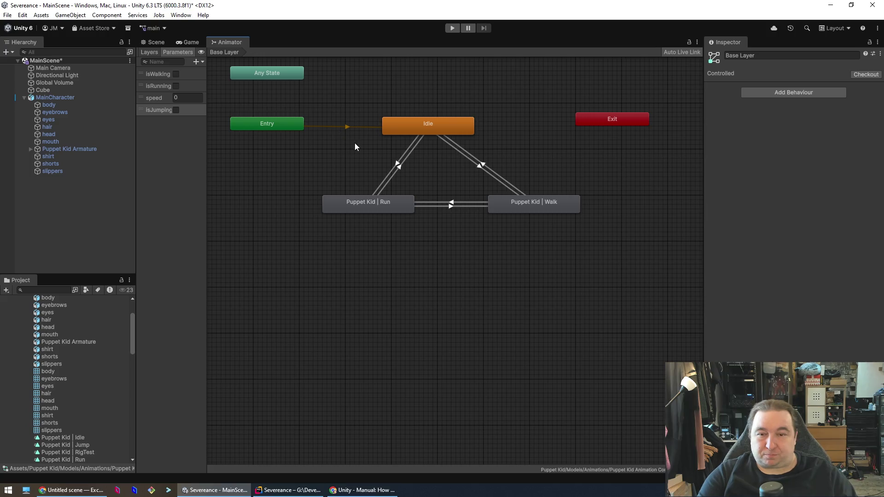
Step: Select the Run and Walk states together and drag them further down the graph
click(369, 214)
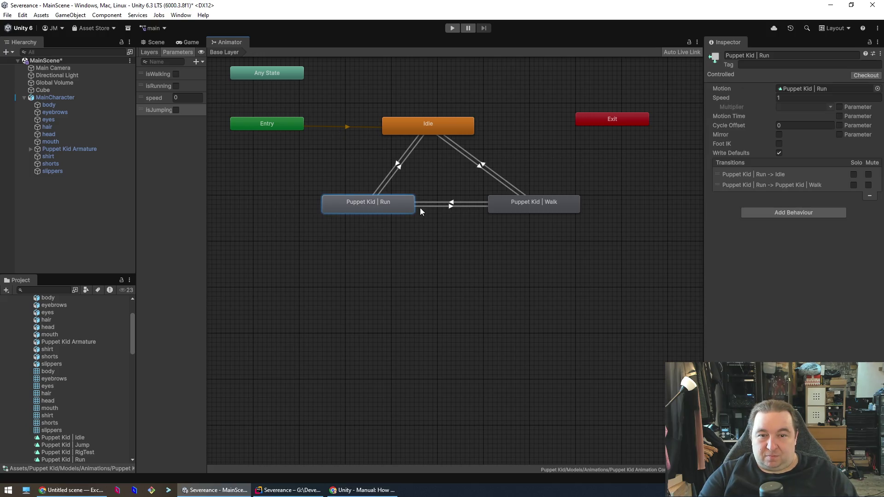
click(541, 207)
shift+click(383, 201)
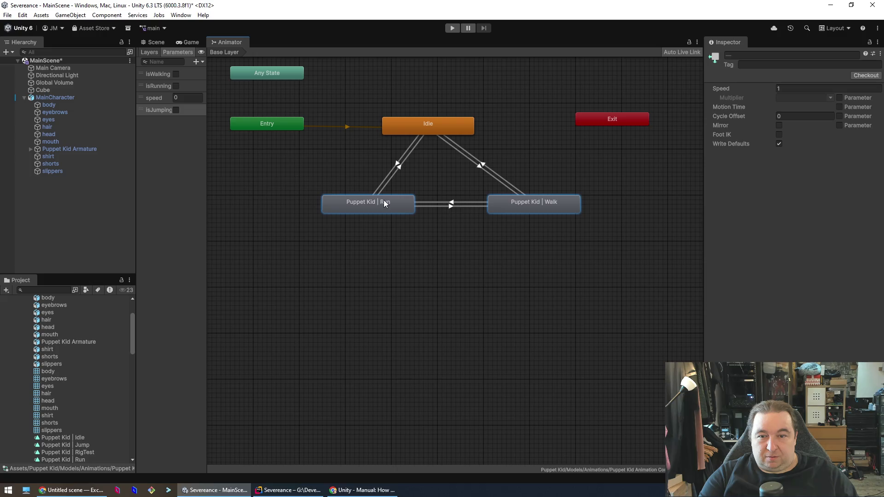
mouse_move(391, 201)
mouse_down()
mouse_move(388, 291)
mouse_move(396, 317)
mouse_up()
click(314, 225)
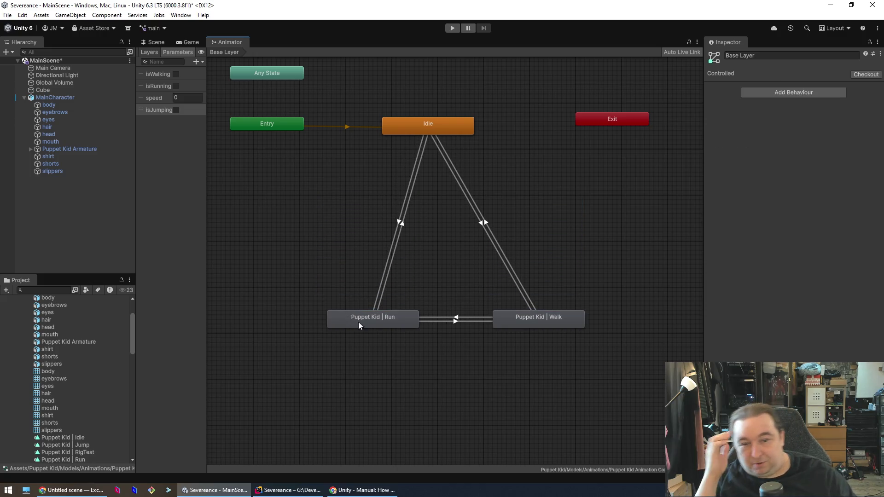
click(815, 96)
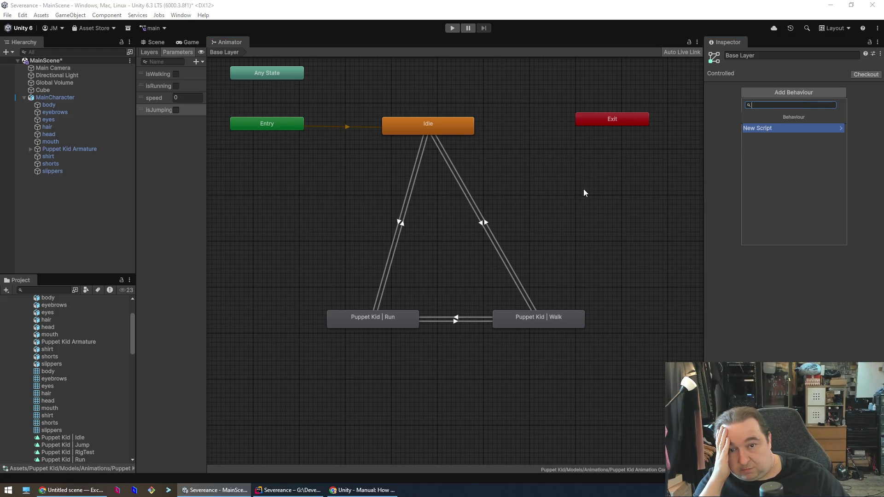
Step: Create an empty state and assign the Puppet Kid | Jump clip as its Motion
right_click(491, 162)
mouse_move(516, 173)
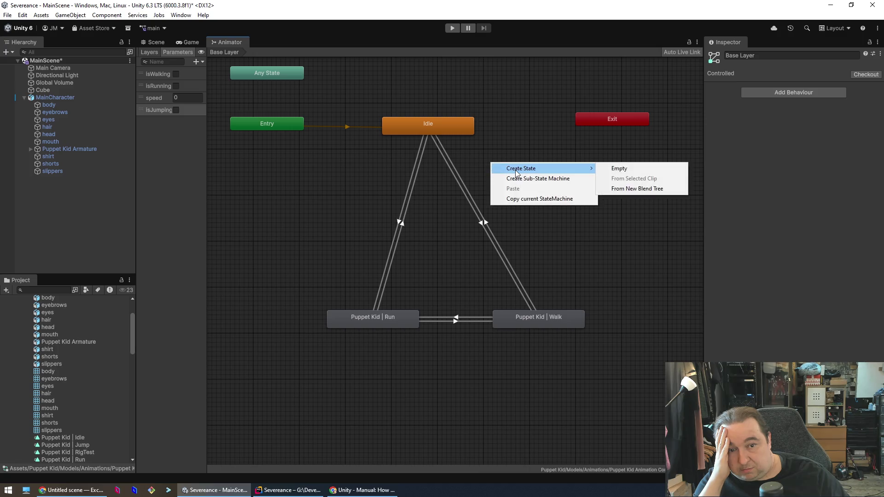
click(629, 169)
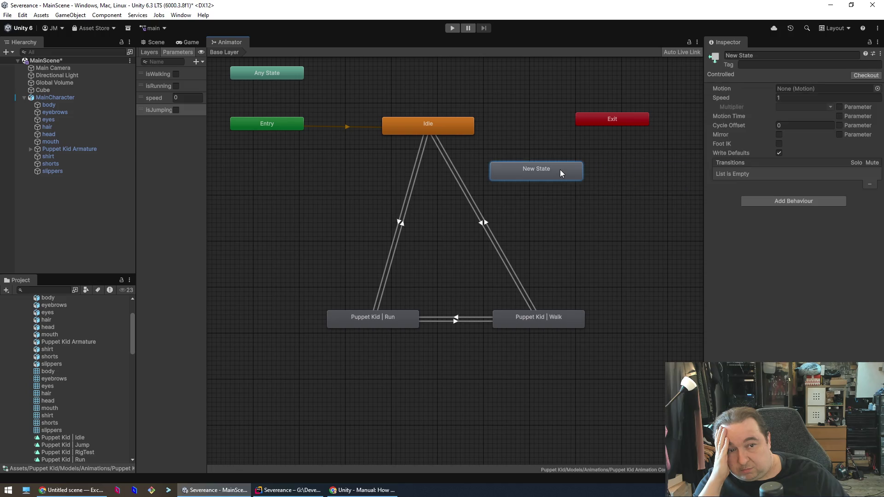
click(877, 88)
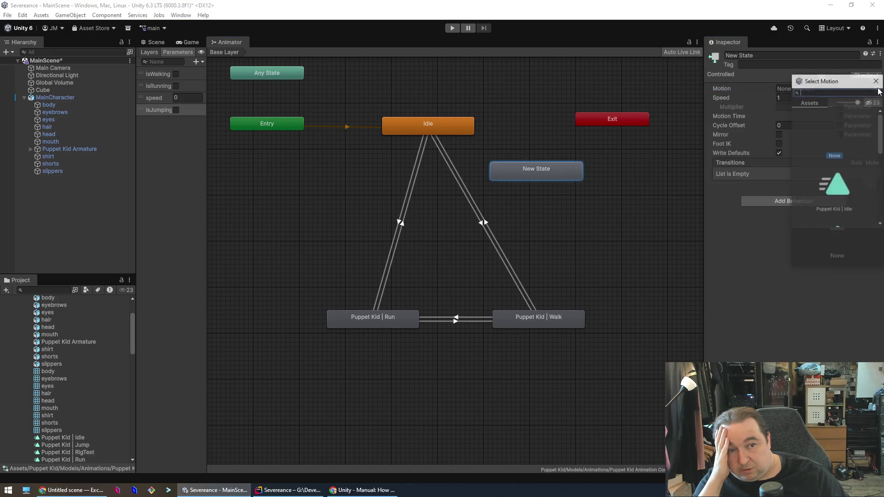
scroll(845, 186, down, 2)
double_click(845, 186)
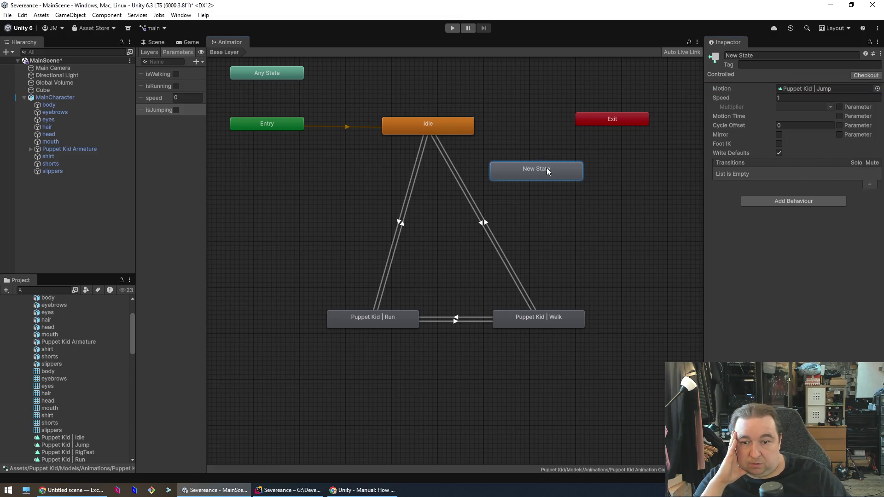
Step: Rename the new state to Jumping and place it on the left side of the graph
drag(546, 167, 279, 230)
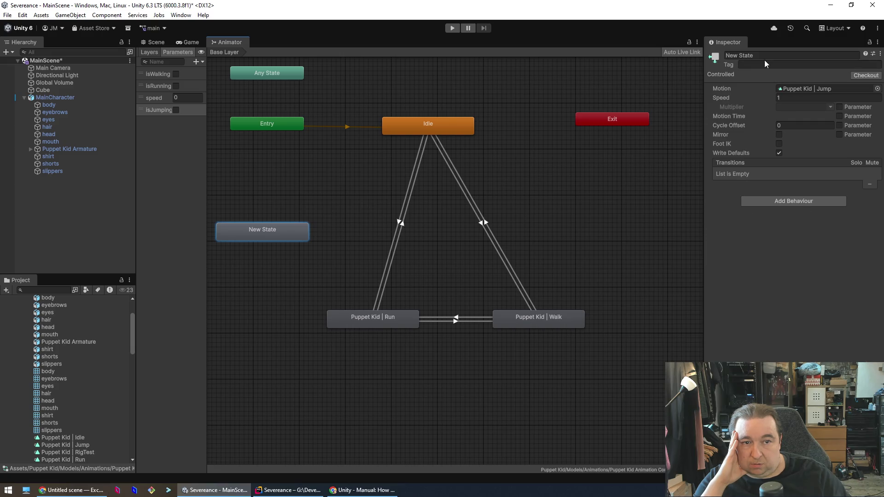
click(726, 55)
drag(763, 56, 722, 57)
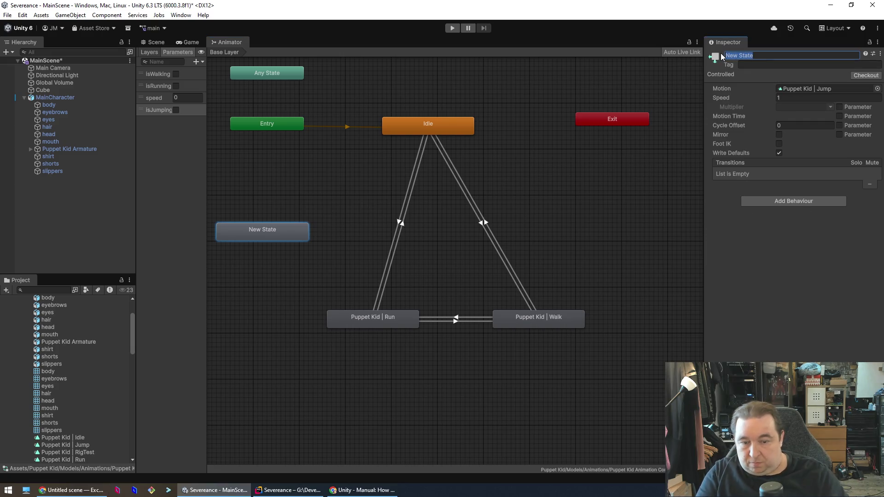
text(Jumping)
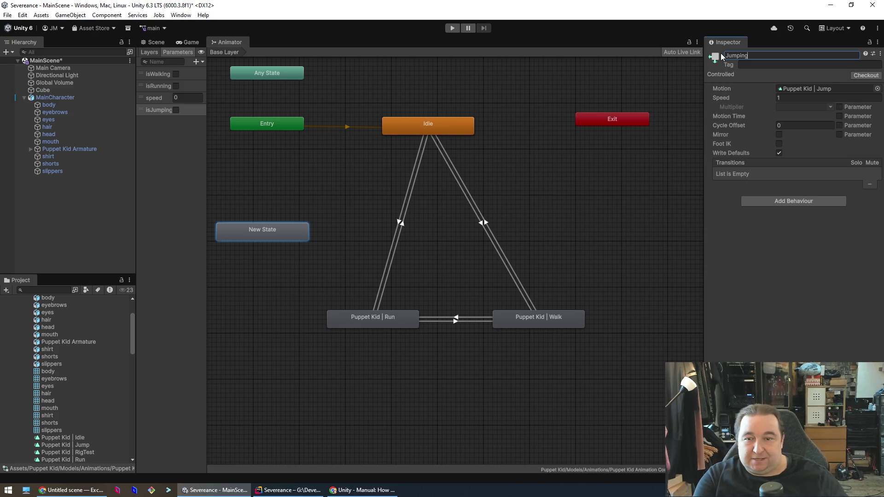
key(Return)
click(343, 222)
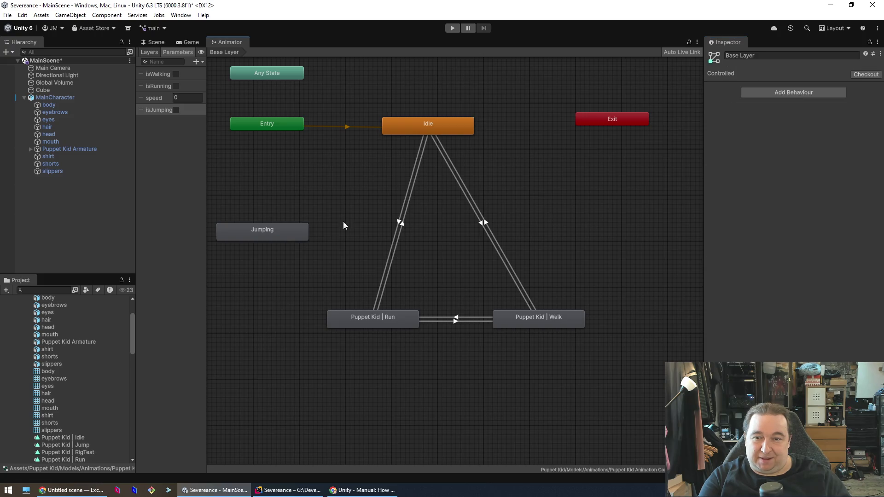
mouse_move(294, 237)
mouse_down()
mouse_move(332, 236)
mouse_move(330, 228)
mouse_up()
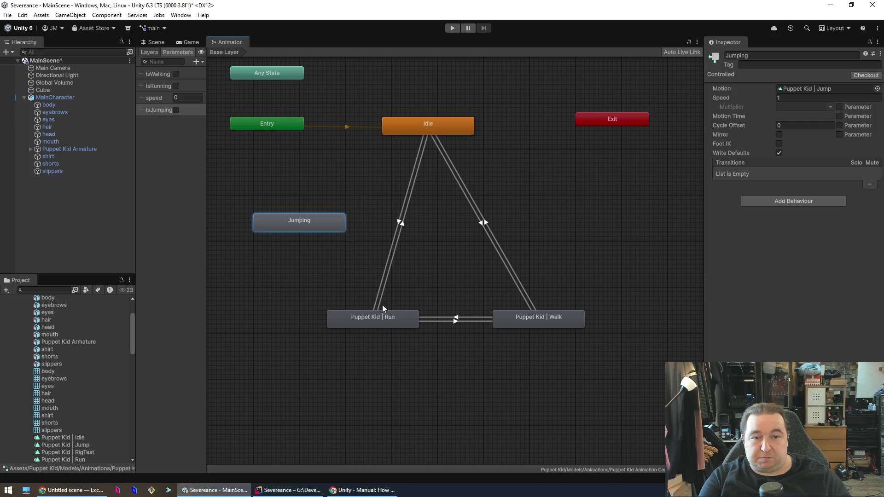
Step: Review the Run, Walk and Idle-to-Run items, then move Jumping to the lower left
click(378, 323)
click(316, 222)
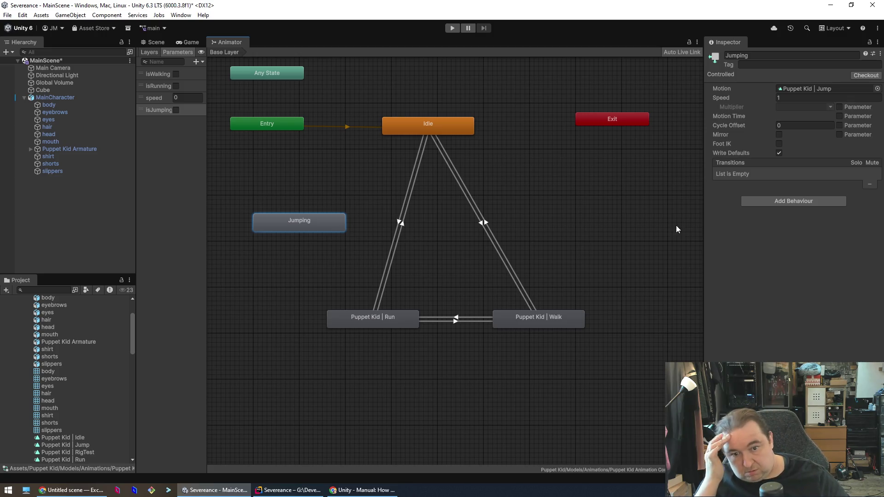
click(542, 327)
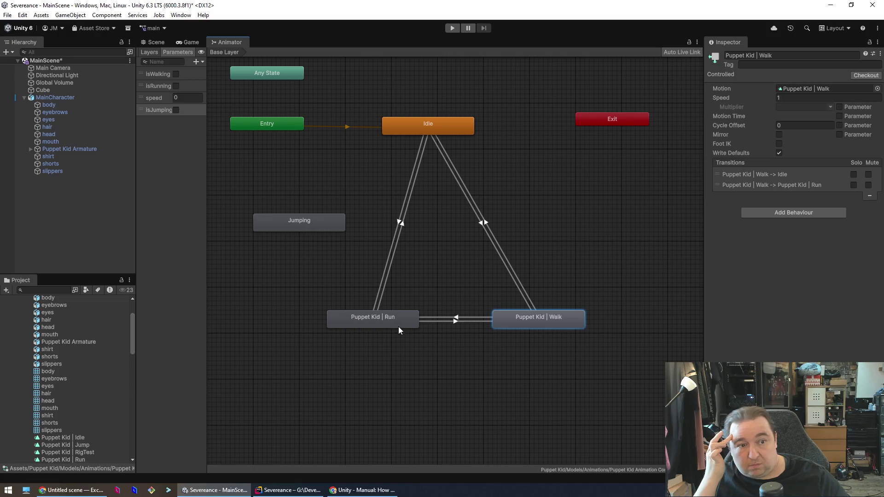
click(397, 315)
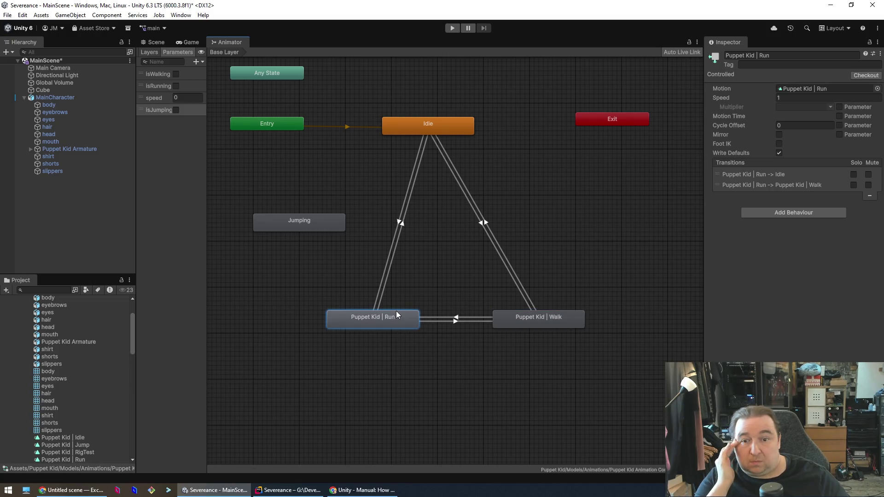
click(400, 222)
click(402, 132)
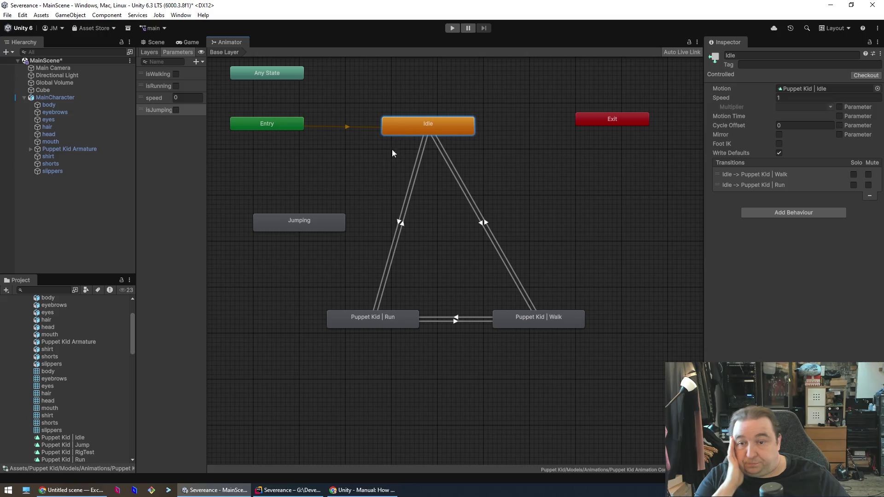
mouse_move(304, 222)
mouse_down()
mouse_move(318, 425)
mouse_move(290, 387)
mouse_up()
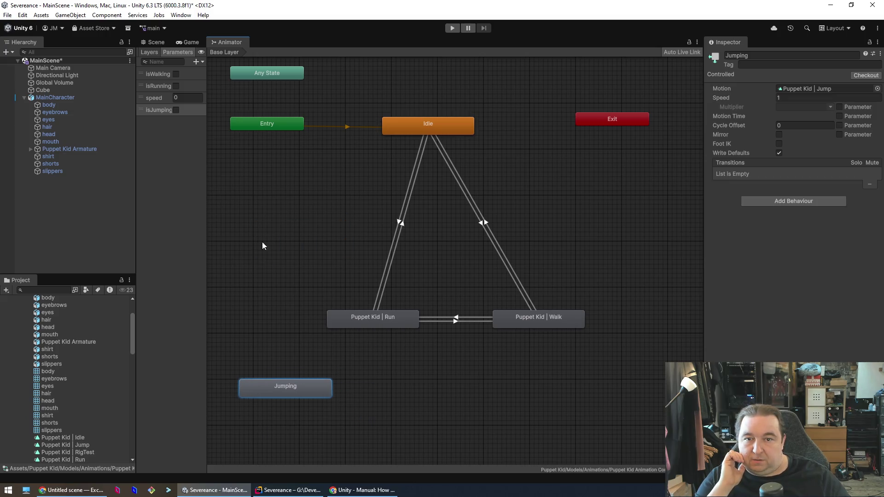
drag(281, 241, 337, 214)
click(488, 105)
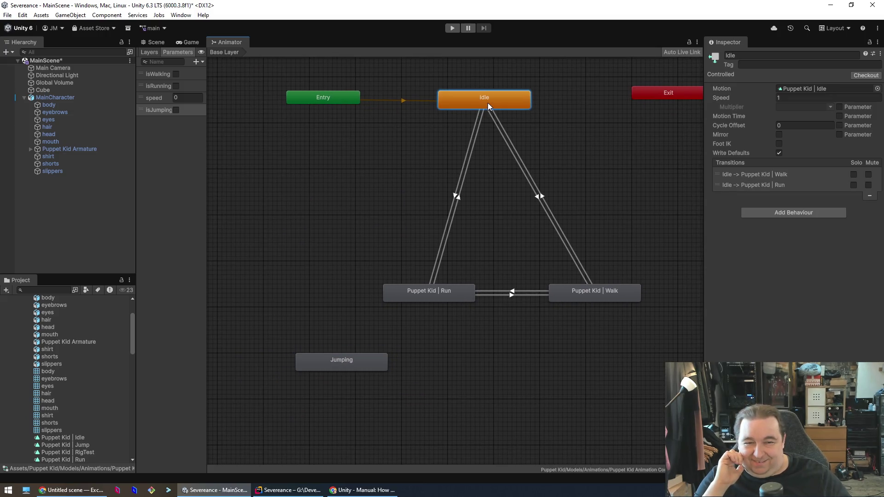
Step: Make a transition from Idle to Jumping and move Jumping closer to Idle
right_click(454, 105)
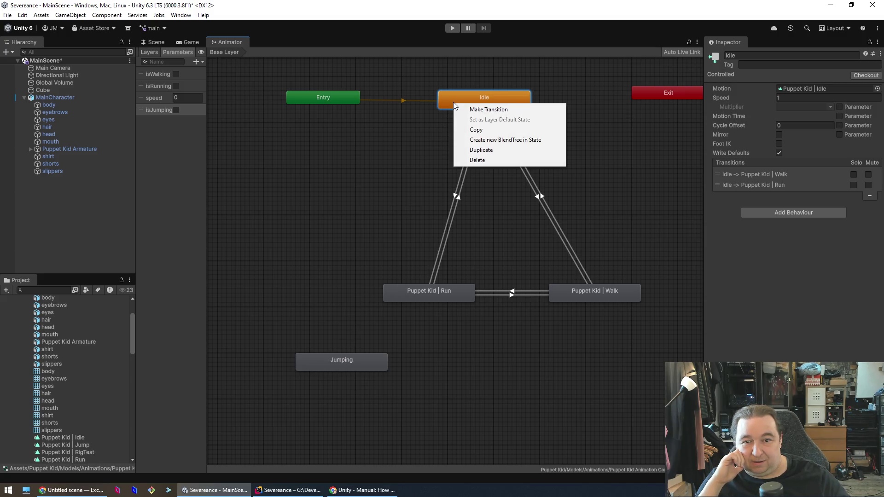
click(488, 110)
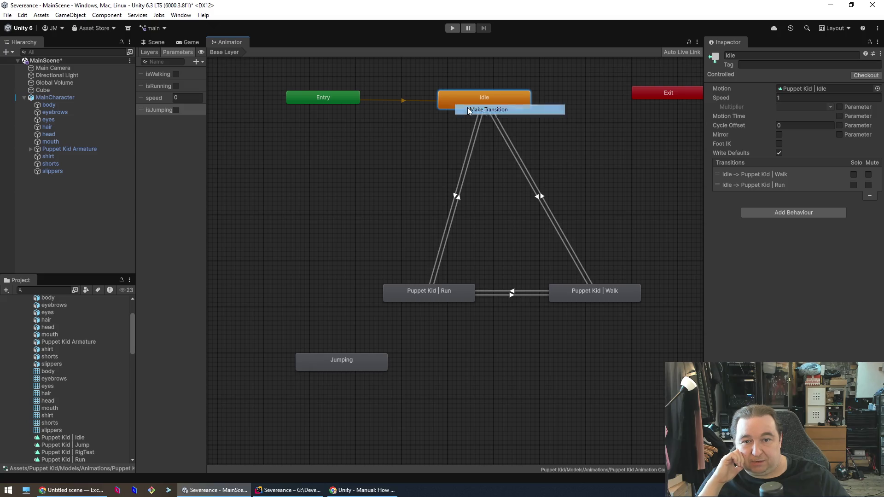
click(329, 355)
drag(353, 364, 319, 203)
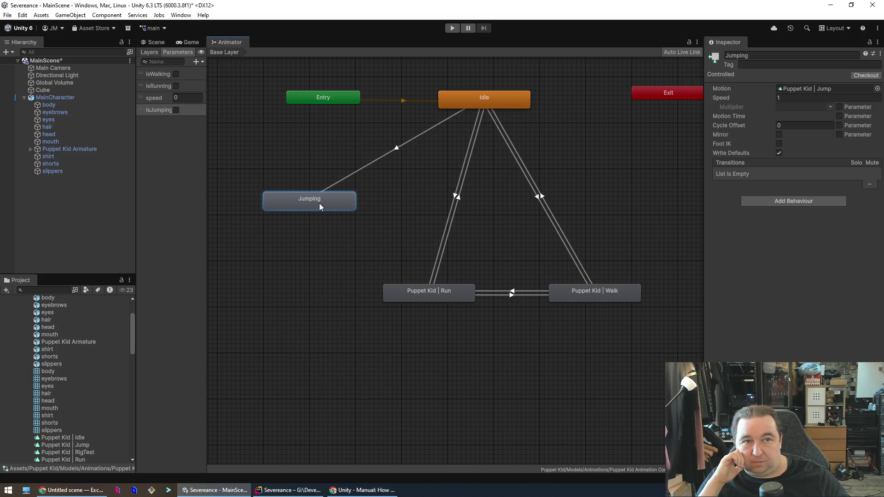
click(399, 148)
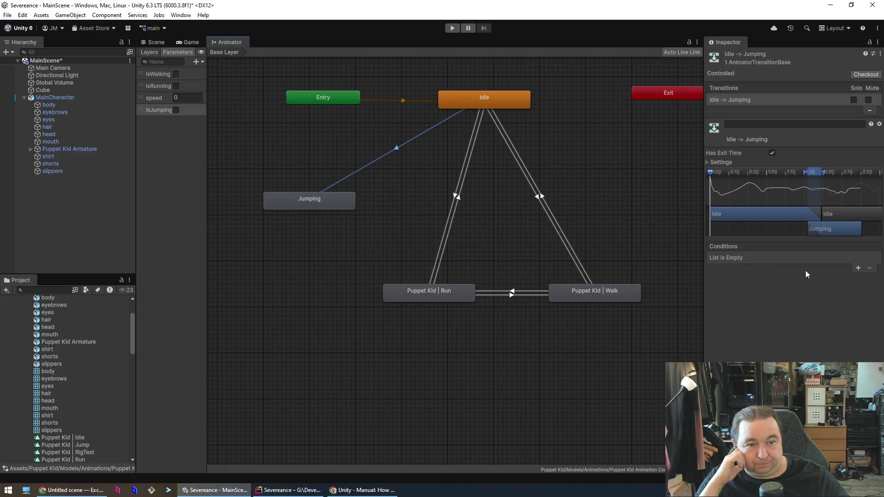
drag(327, 197, 310, 179)
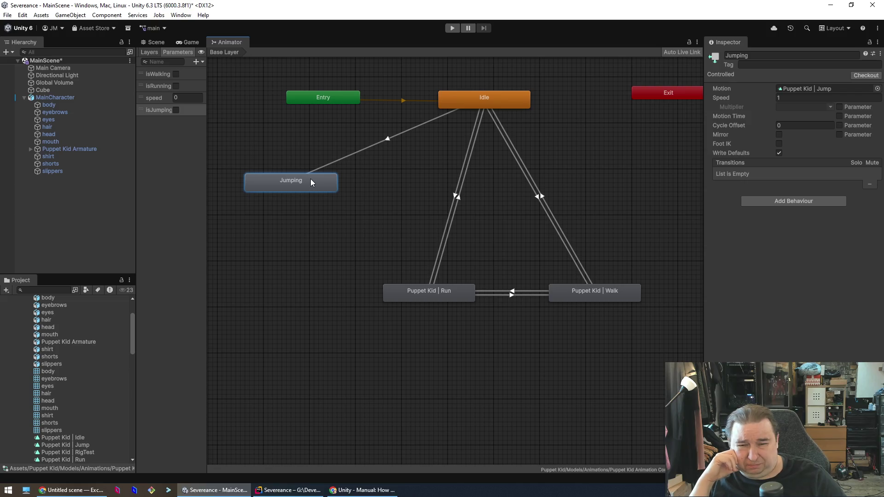
Step: Add an isJumping true condition to the Idle-to-Jumping transition
click(388, 138)
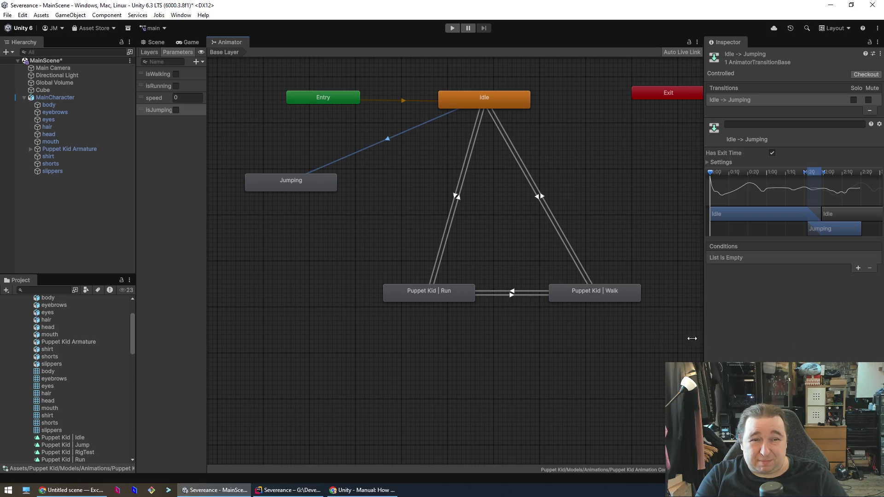
click(858, 268)
click(767, 257)
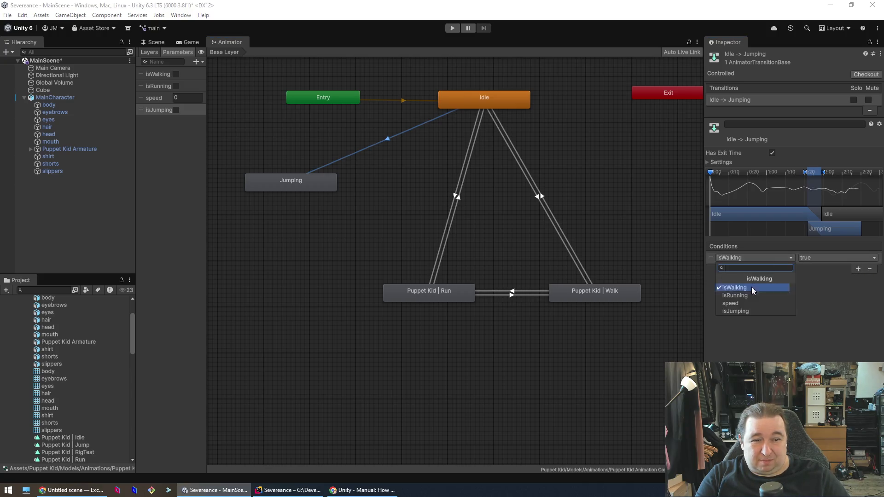
click(746, 308)
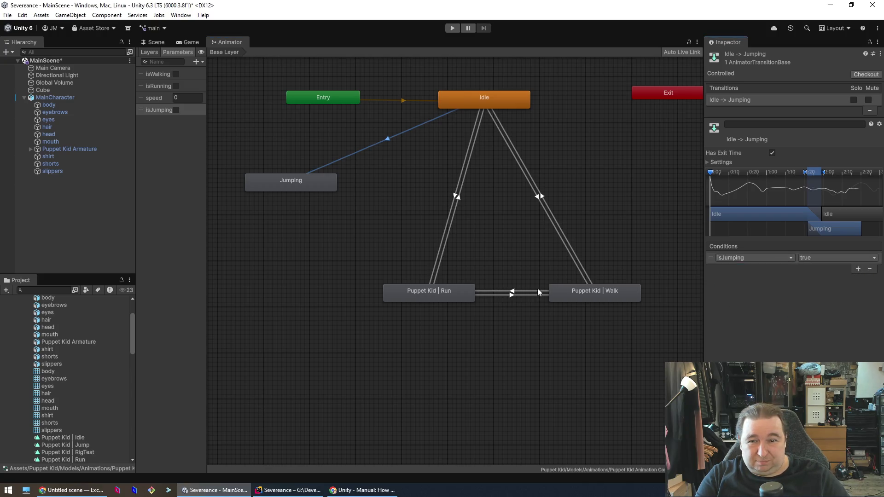
click(277, 238)
Step: Compare the Run-to-Idle transition's conditions and bring up the Jumping state's actions
click(300, 181)
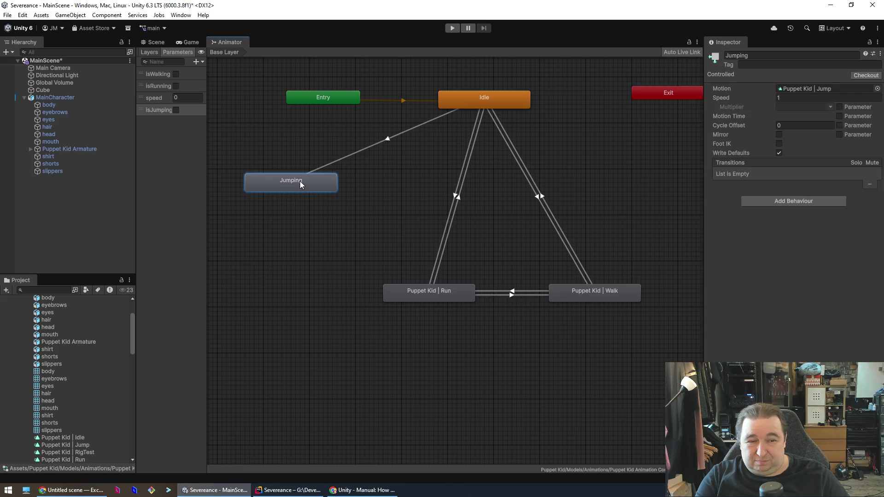
click(458, 198)
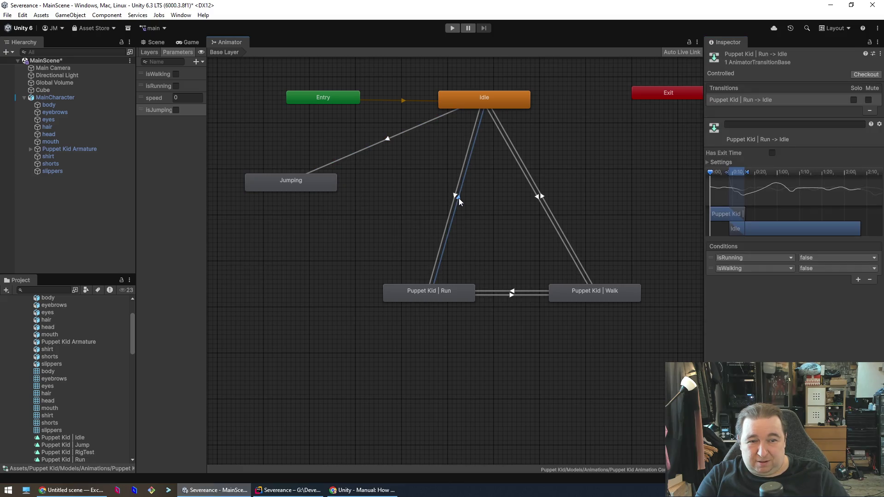
click(303, 219)
click(307, 187)
right_click(307, 187)
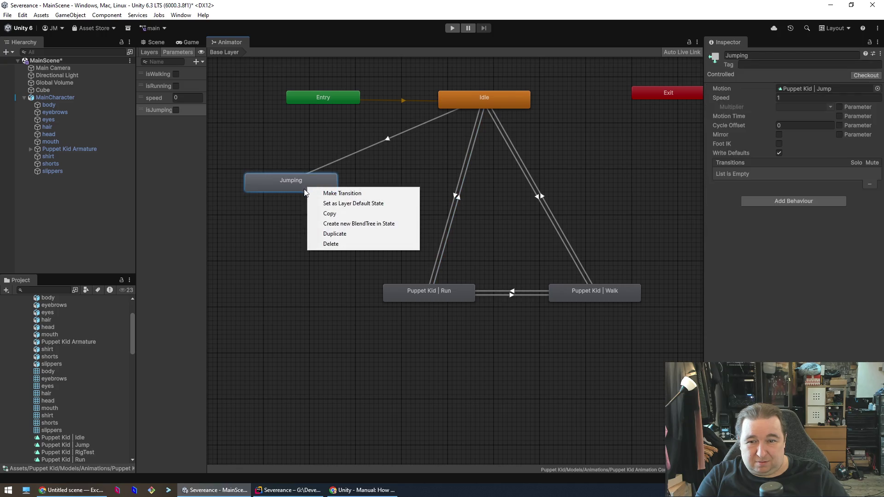
Step: Add a Jumping-to-Idle transition with the condition isJumping set to false
click(341, 193)
click(463, 103)
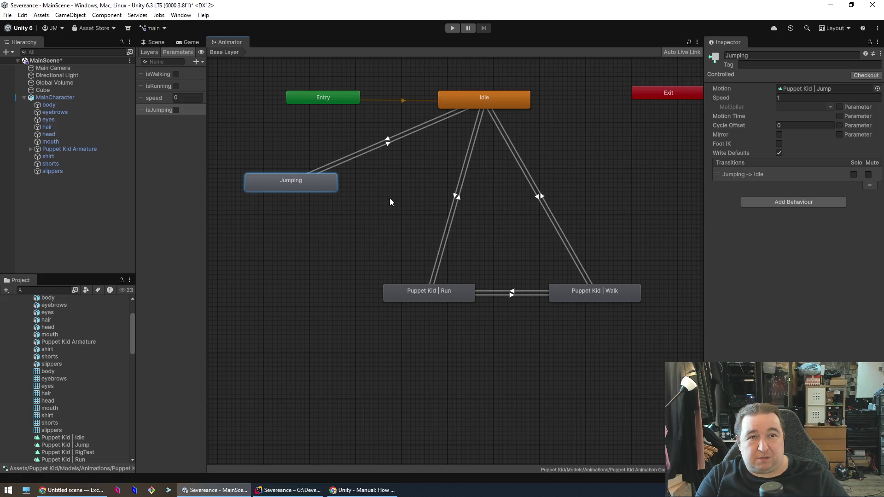
click(388, 146)
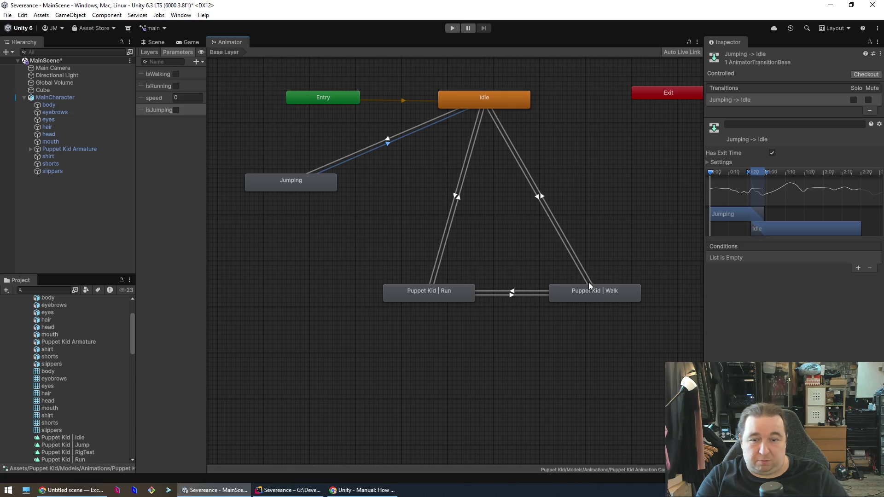
click(857, 267)
click(771, 254)
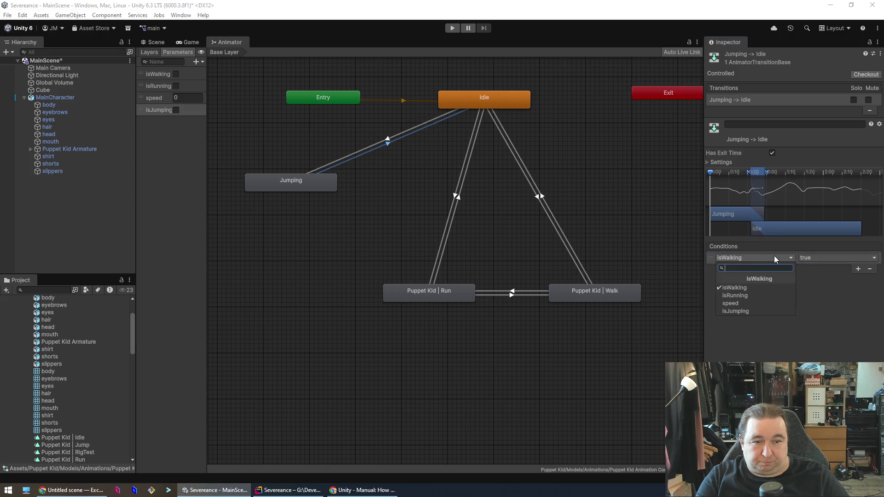
click(748, 311)
click(821, 258)
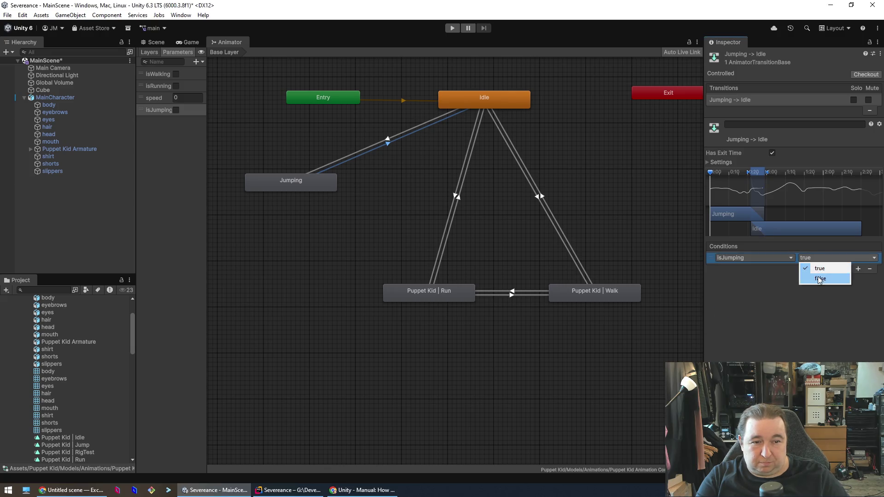
click(817, 276)
click(637, 215)
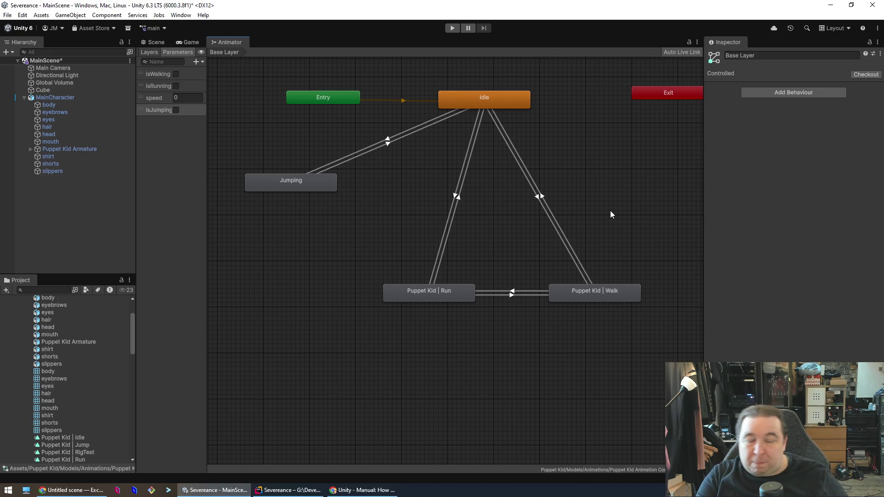
Step: Check the Jumping state's outgoing transition, then switch to PlayerMovement.cs in Rider
click(288, 182)
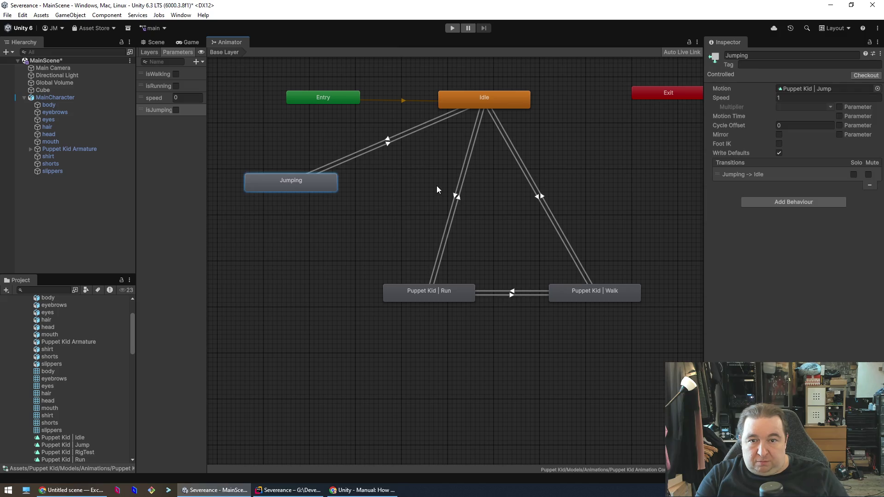
click(390, 161)
click(317, 189)
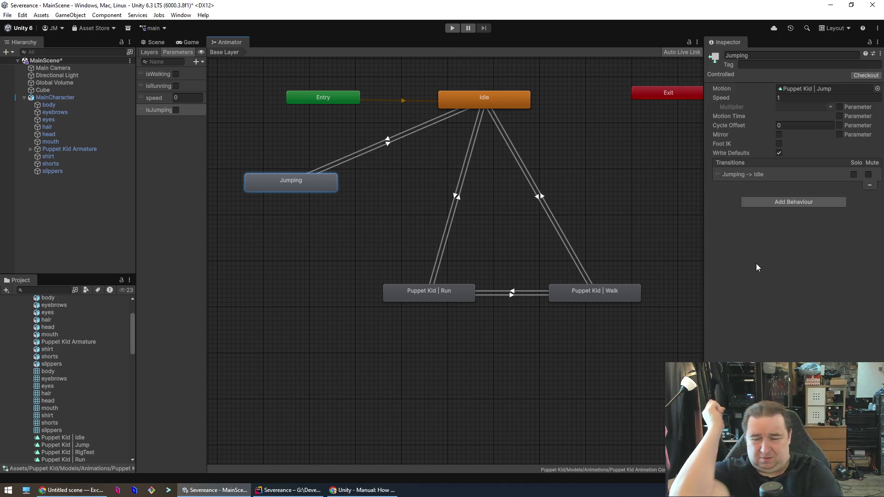
click(282, 488)
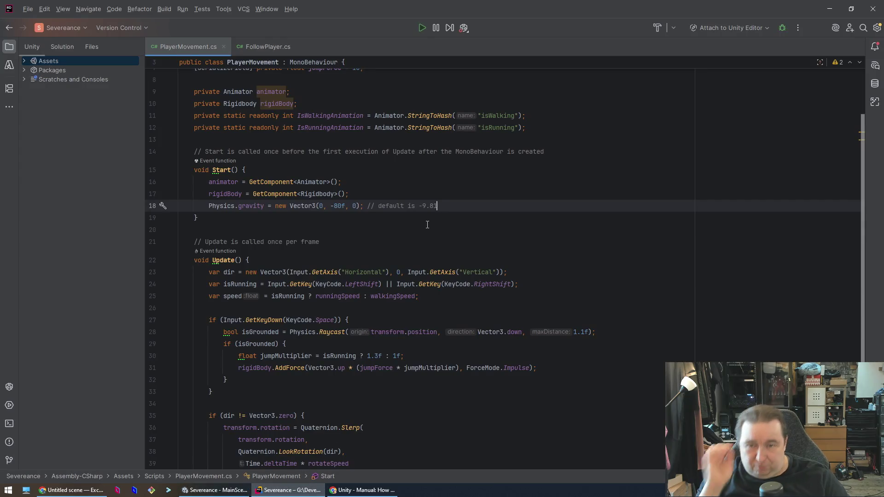
Step: Duplicate the IsRunningAnimation declaration and rename the copy to IsJumpingAnimation
click(606, 151)
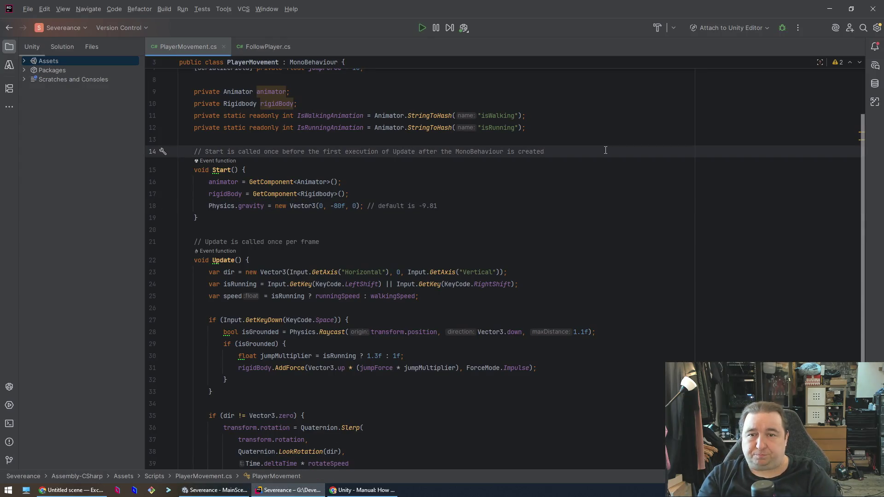
key(Up)
key(Up)
key(ctrl+d)
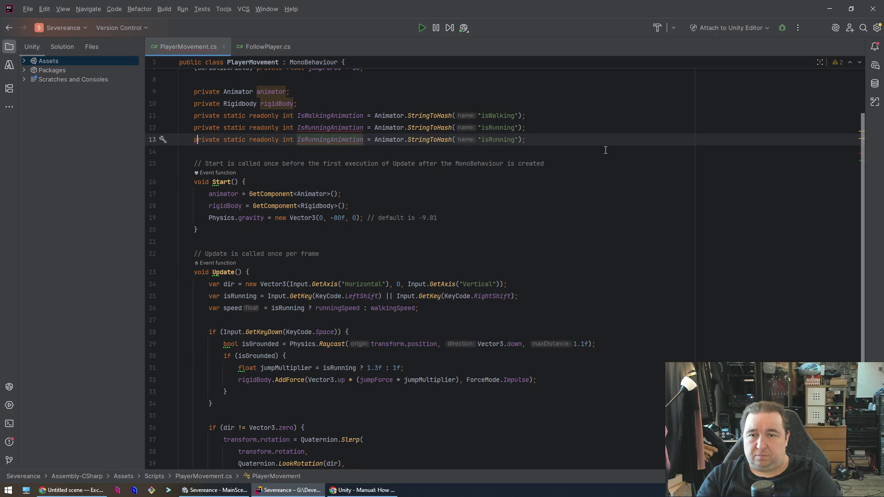
key(ctrl+Right)
key(ctrl+Right)
key(ctrl+Right)
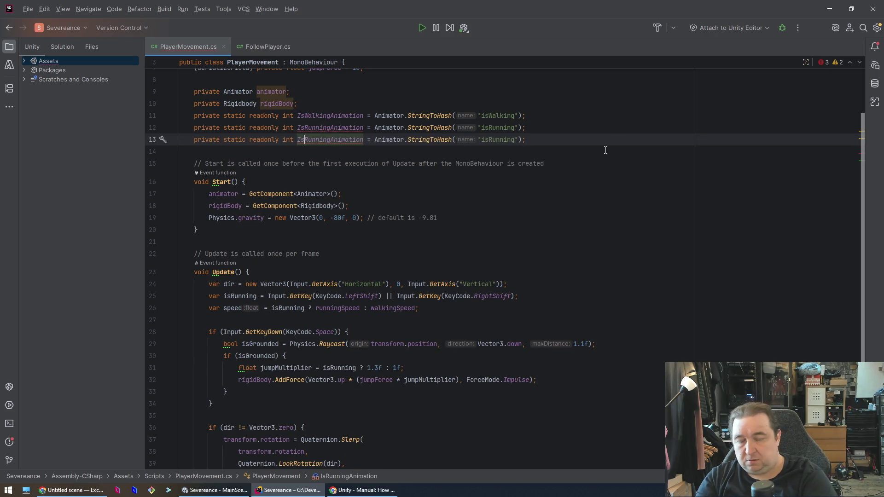
key(Delete)
key(Delete)
key(Delete)
text(Jumping)
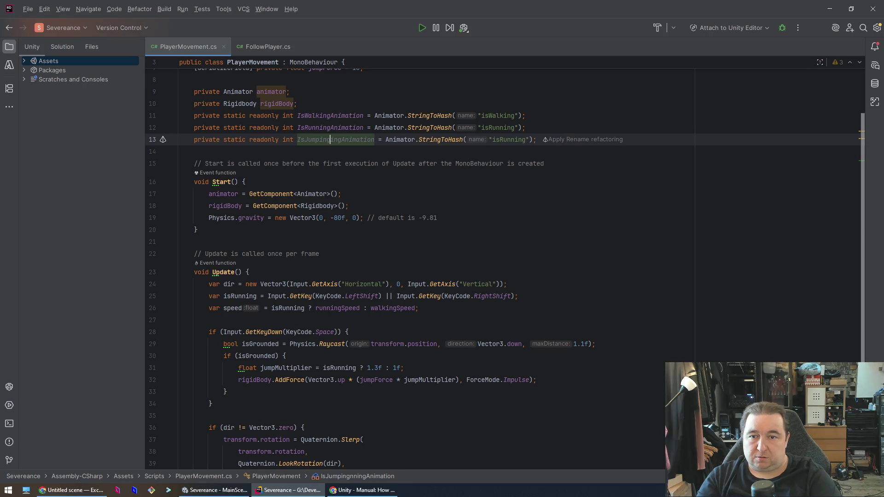
key(Delete)
key(Delete)
key(Delete)
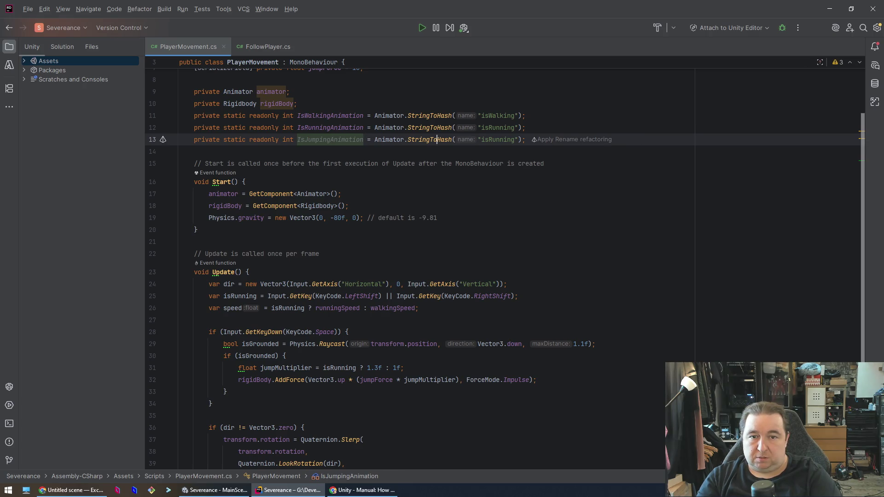
Step: Change the copied hash string to "isJumping" and move down toward Update
click(491, 139)
text(Jumpin)
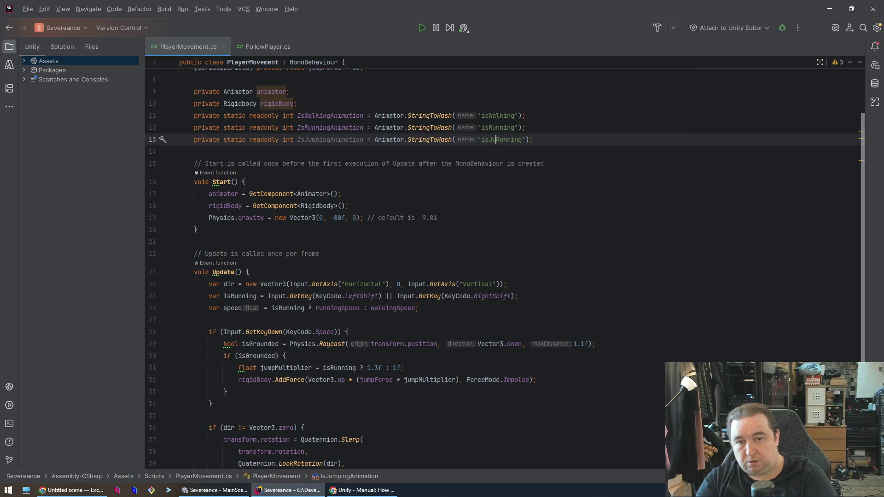
text(g)
key(Delete)
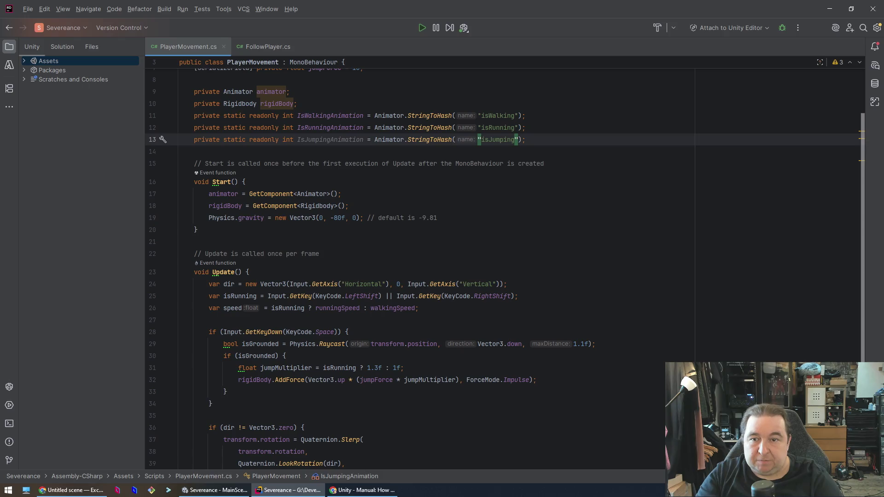
key(Down)
key(Down)
key(Up)
key(Up)
key(Down)
key(Down)
key(Down)
key(Down)
key(Down)
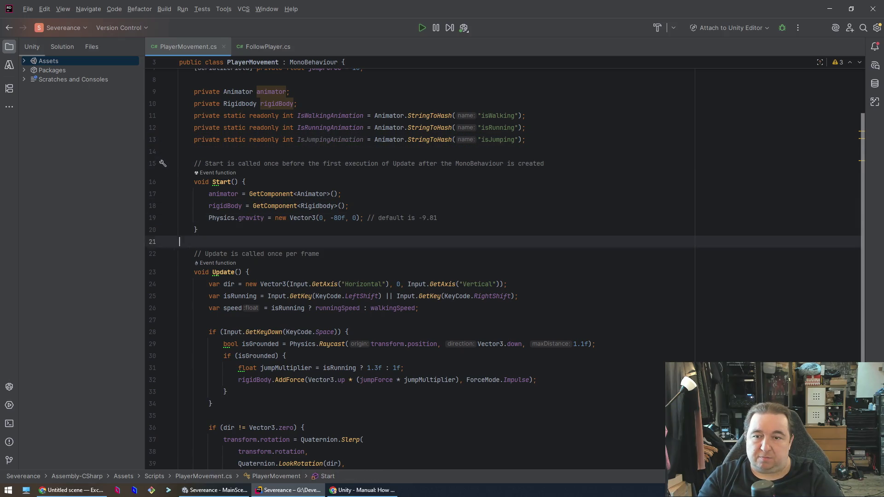
key(Down)
key(Down)
key(Down)
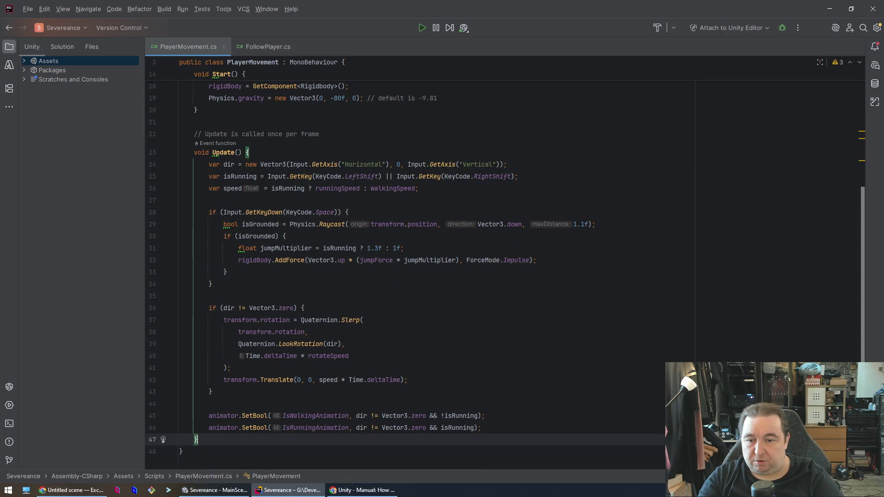
Step: Add an empty line above the Space-key jump check in Update
key(Up)
key(Up)
key(Up)
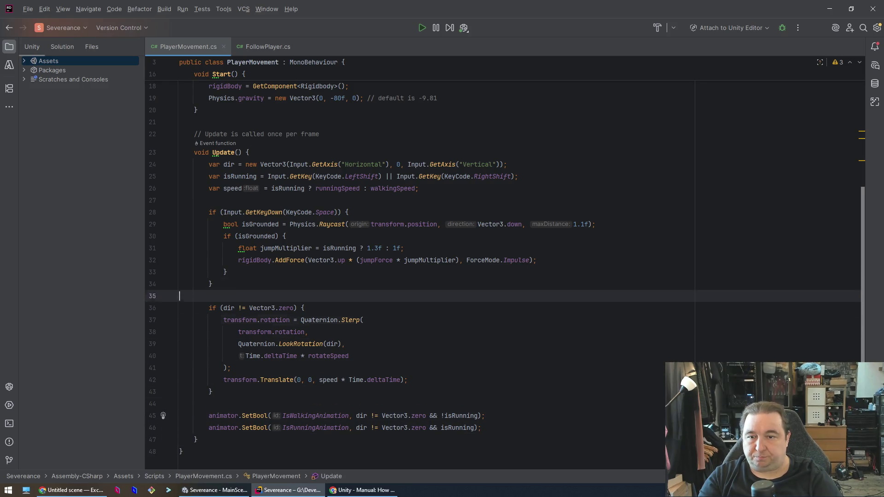
key(Up)
key(Up)
key(Up)
key(End)
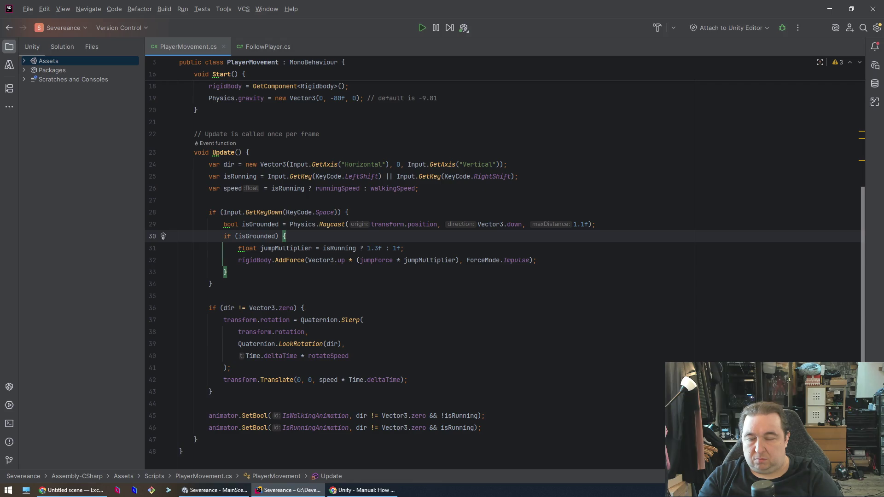
key(Up)
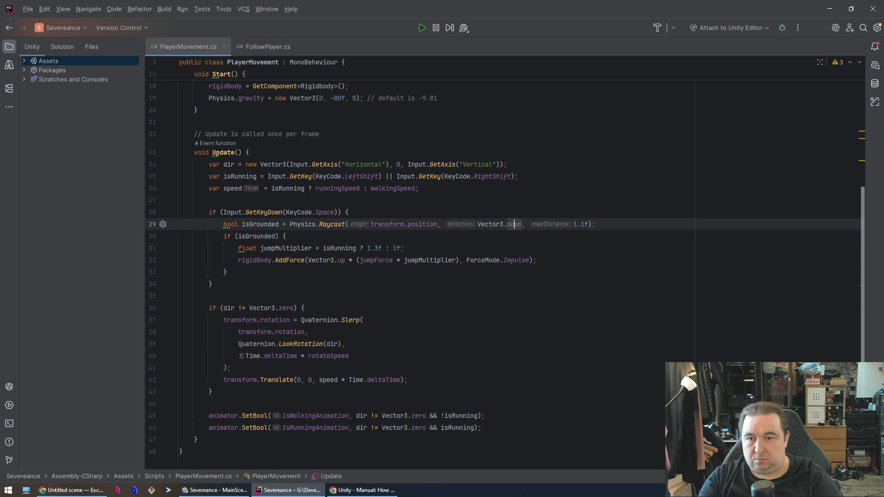
key(Up)
key(Up)
key(Return)
key(Return)
key(Up)
Step: Move the isGrounded raycast line out of the jump check to just above it
key(Down)
key(Down)
key(Down)
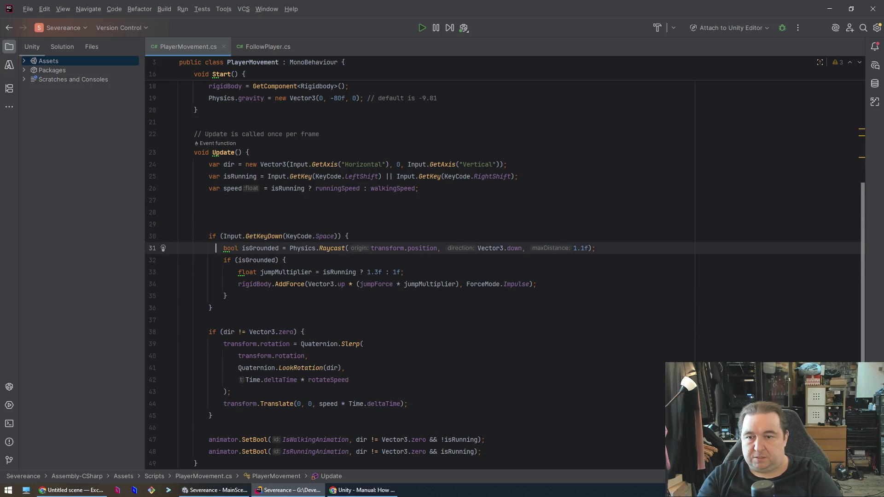
key(shift+End)
key(ctrl+x)
key(Up)
key(Up)
key(Up)
key(ctrl+v)
key(Down)
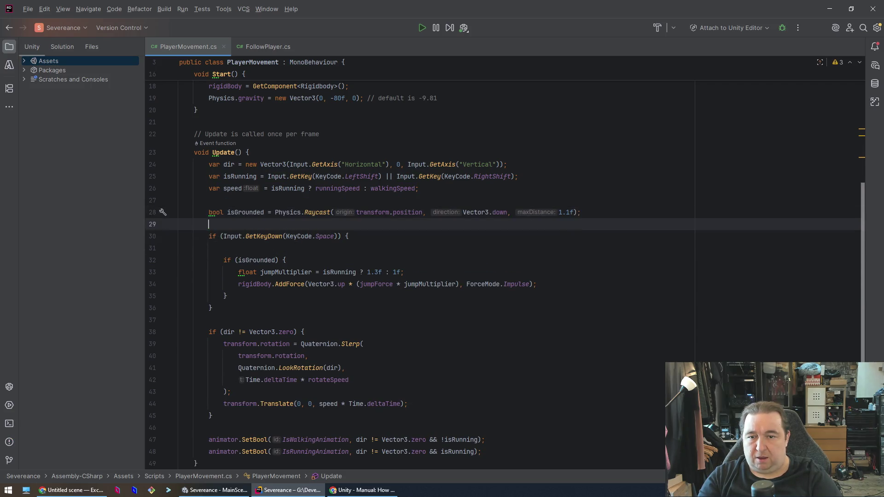
key(Down)
key(Down)
key(ctrl+y)
key(Up)
key(Up)
key(Return)
key(Return)
key(Up)
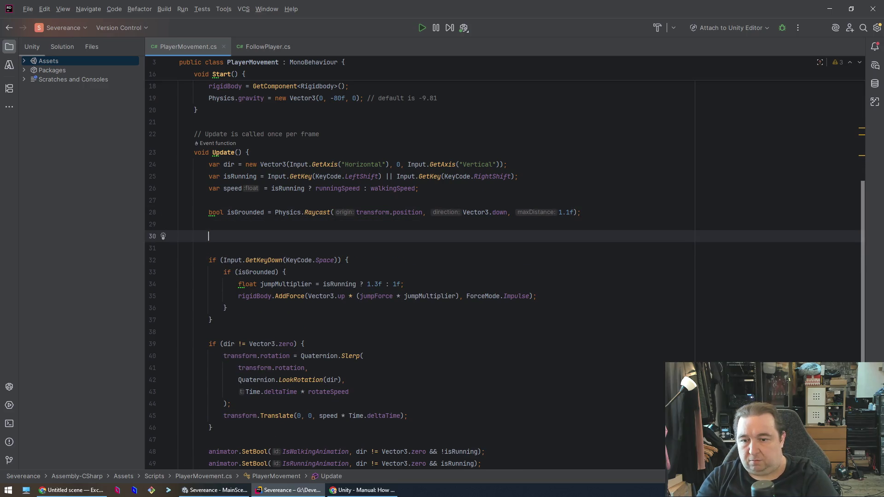
Step: Select the animator.SetBool(IsWalkingAnimation, …) statement to copy it
key(Down)
scroll(594, 371, down, 2)
click(593, 371)
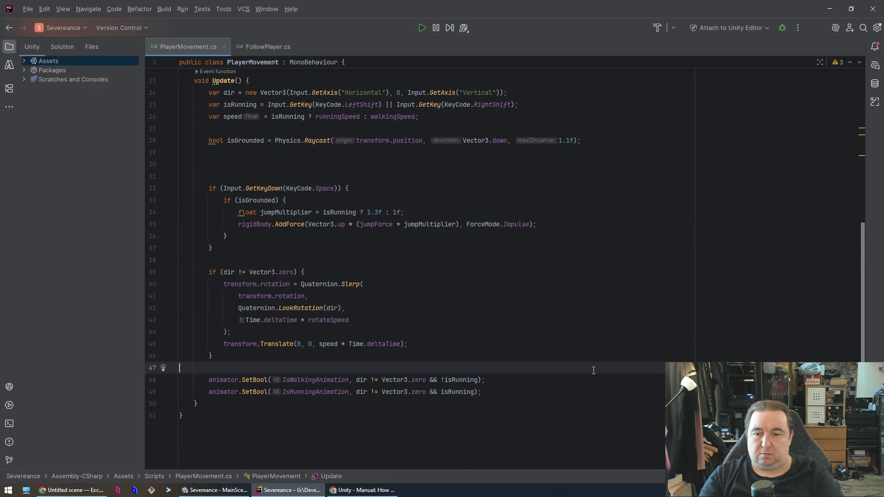
key(Down)
key(End)
key(shift+Home)
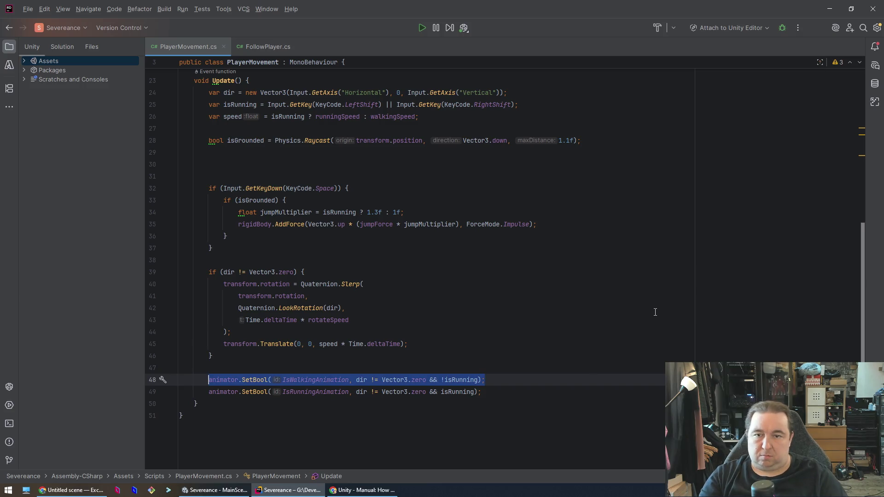
Step: Delete the stray blank lines below the isGrounded line
click(353, 166)
key(Up)
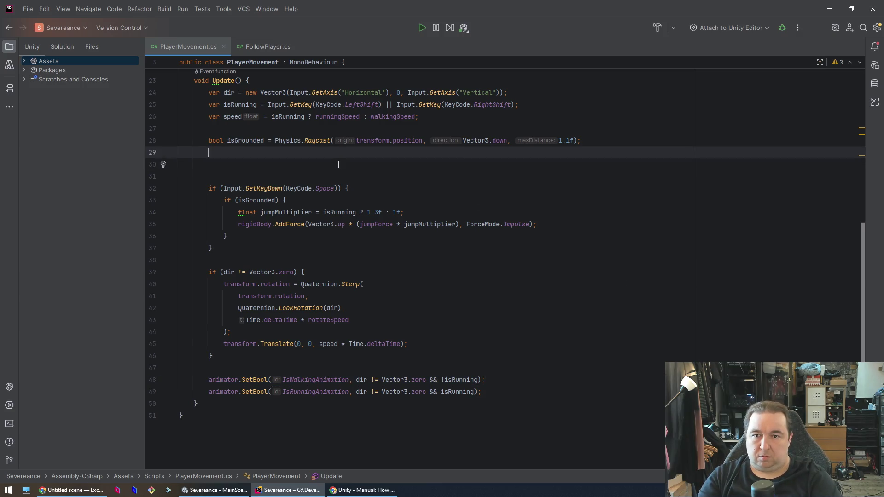
key(shift+Down)
key(shift+Down)
key(shift+Down)
key(Delete)
key(Down)
key(Down)
key(Down)
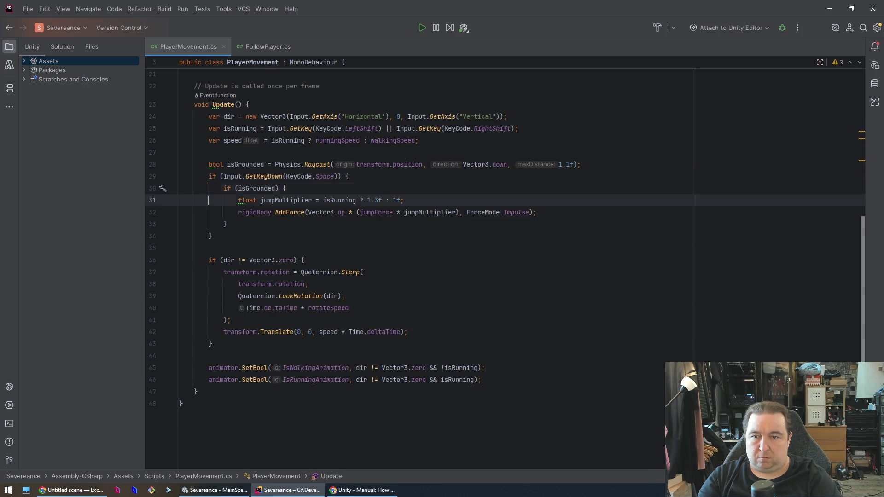
Step: Paste a copy of the walking SetBool line directly above the jump check
key(Up)
key(Up)
key(Up)
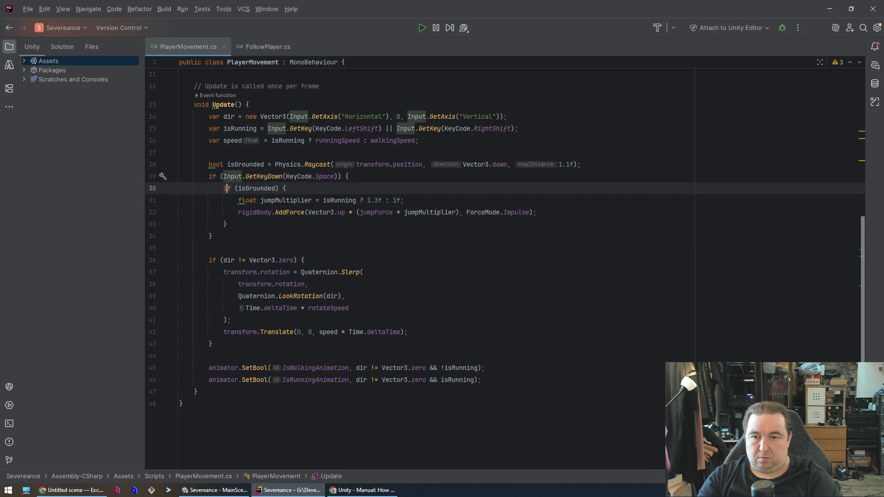
key(Home)
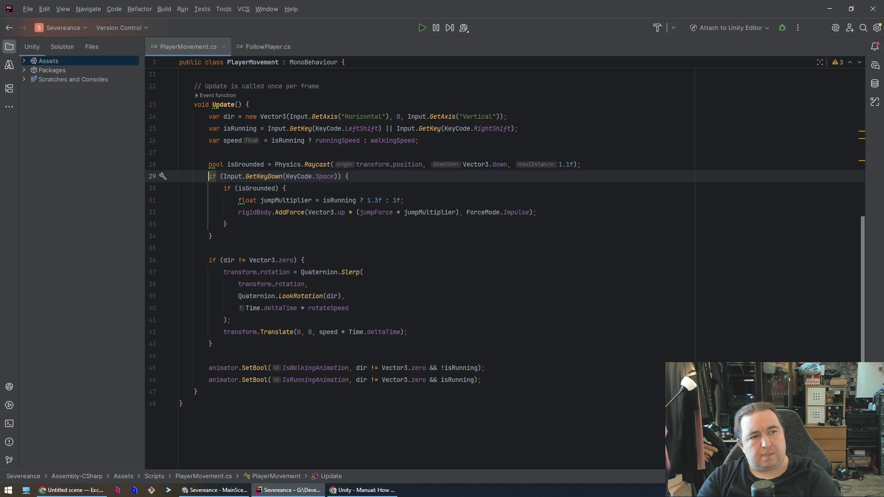
key(Return)
key(Up)
key(ctrl+v)
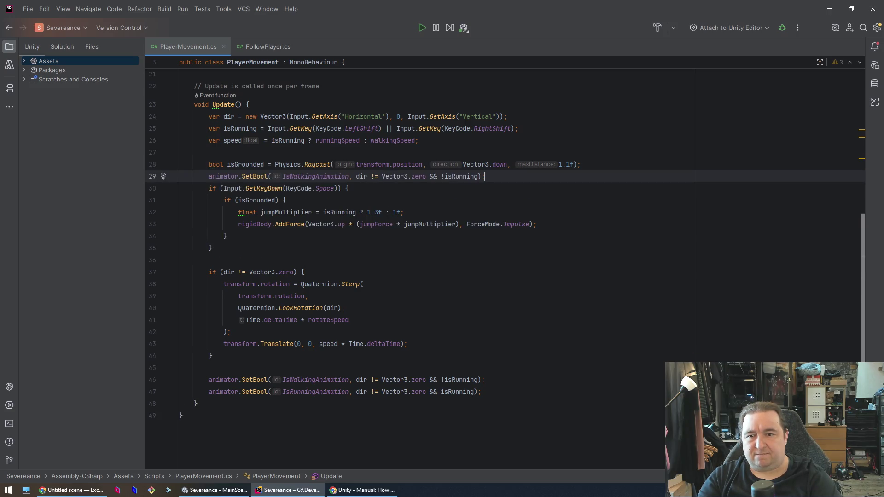
Step: Change the copied line's parameter name from IsWalkingAnimation to IsJumpingAnimation
key(Home)
click(289, 176)
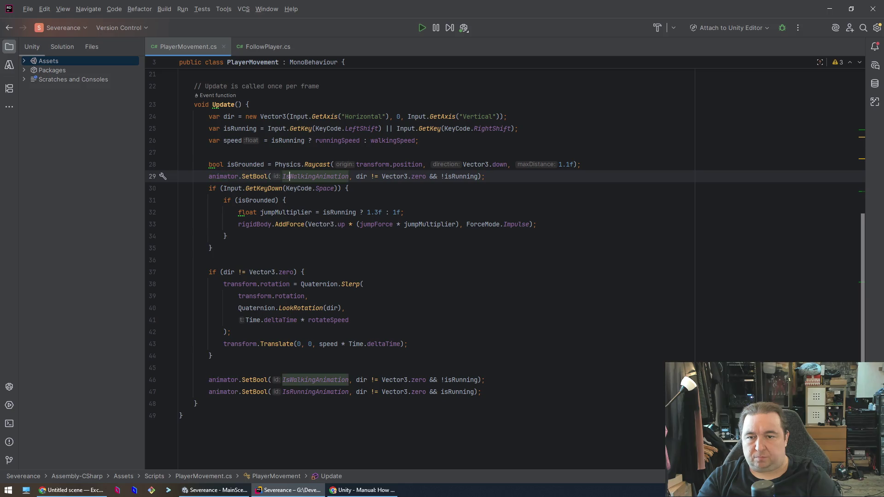
text(Ju)
key(Return)
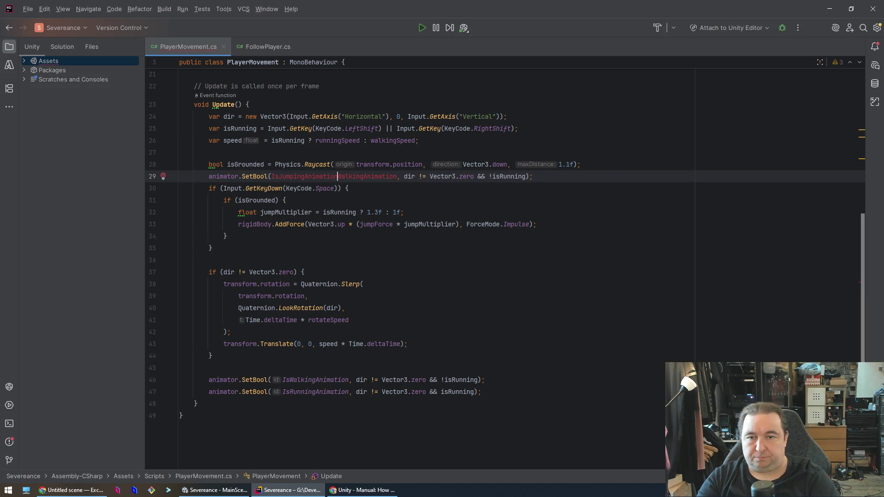
key(ctrl+Delete)
key(ctrl+Right)
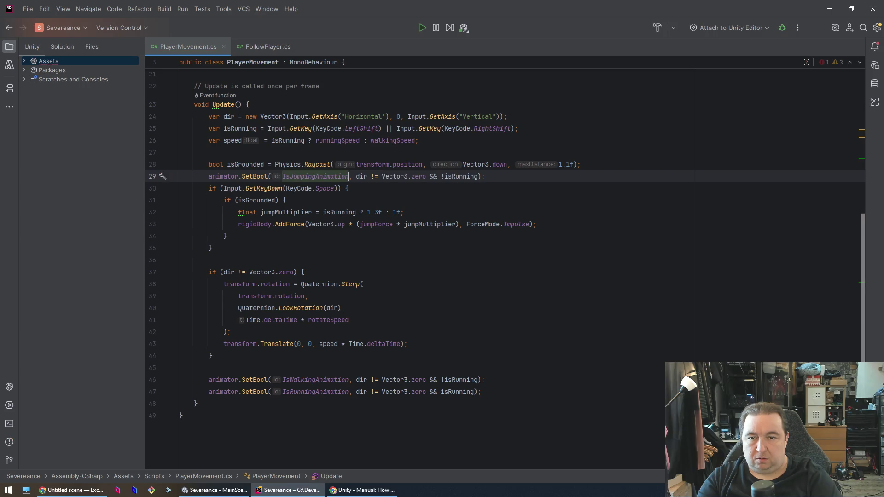
Step: Replace the second argument with isGrounded, then switch back to Unity
click(389, 176)
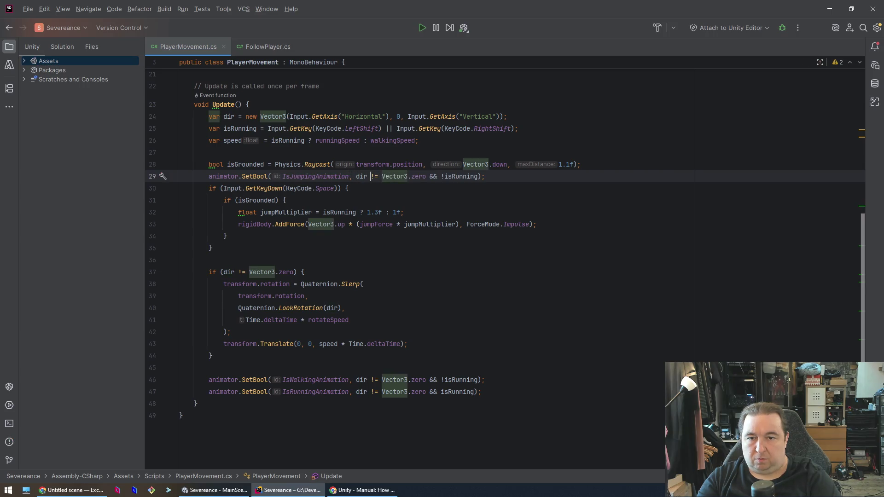
key(ctrl+Left)
key(ctrl+w)
key(Delete)
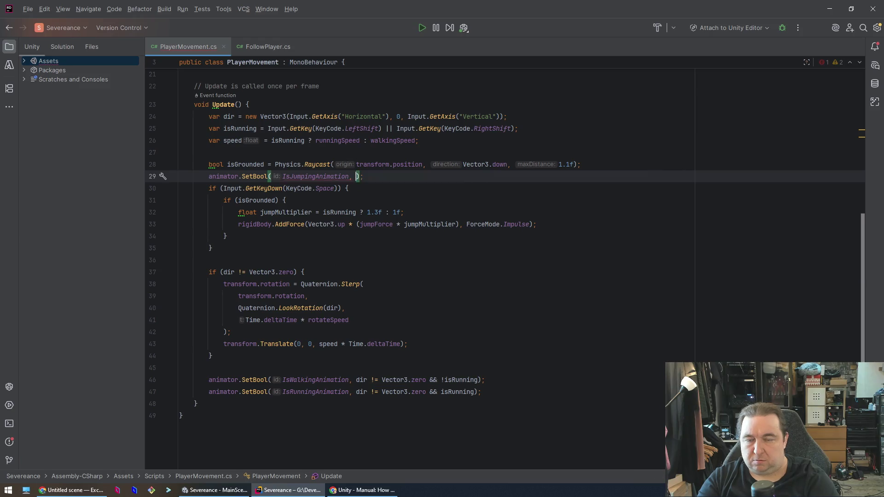
text(isG)
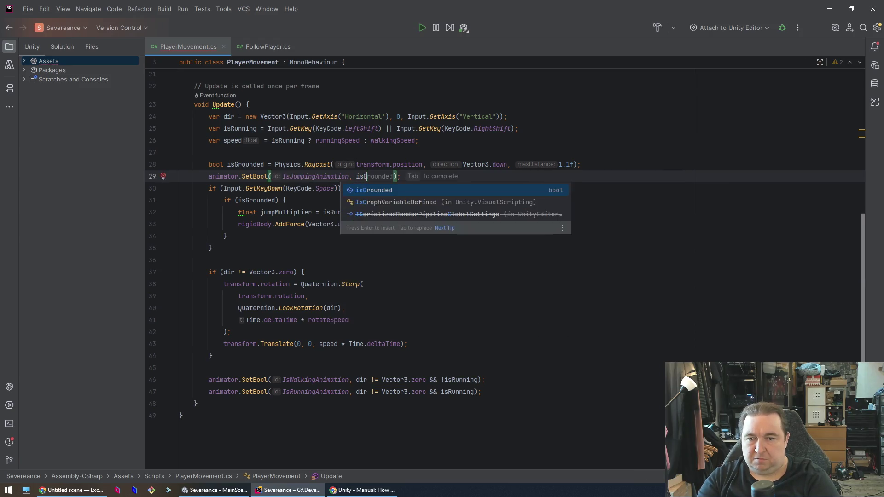
key(Return)
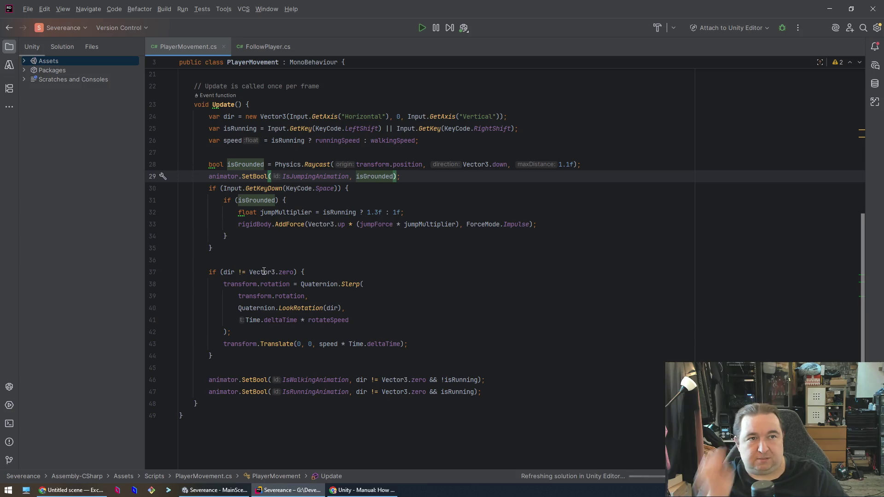
mouse_move(264, 271)
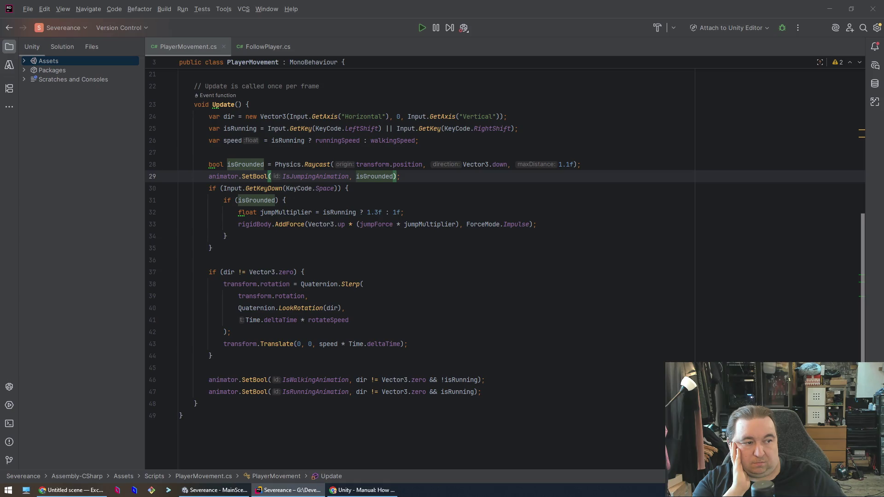
click(214, 490)
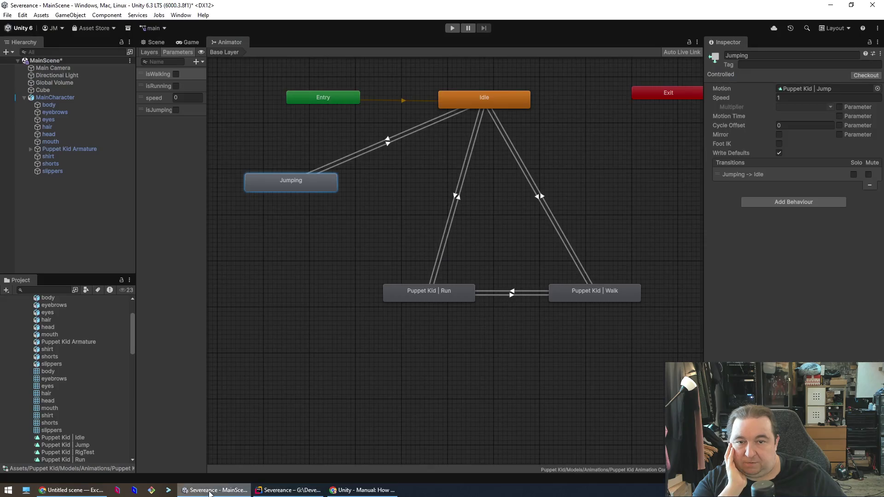
Step: Play the game and walk the Puppet Kid forward with W, then return to Rider
click(453, 29)
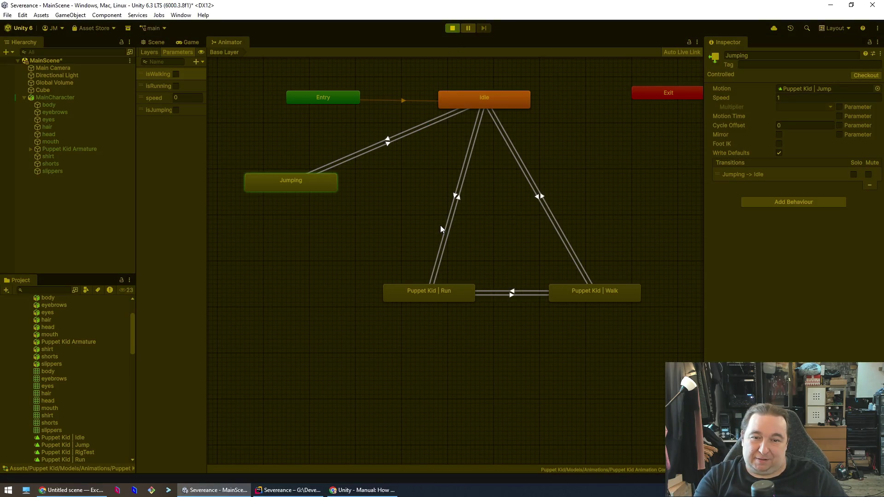
key(w)
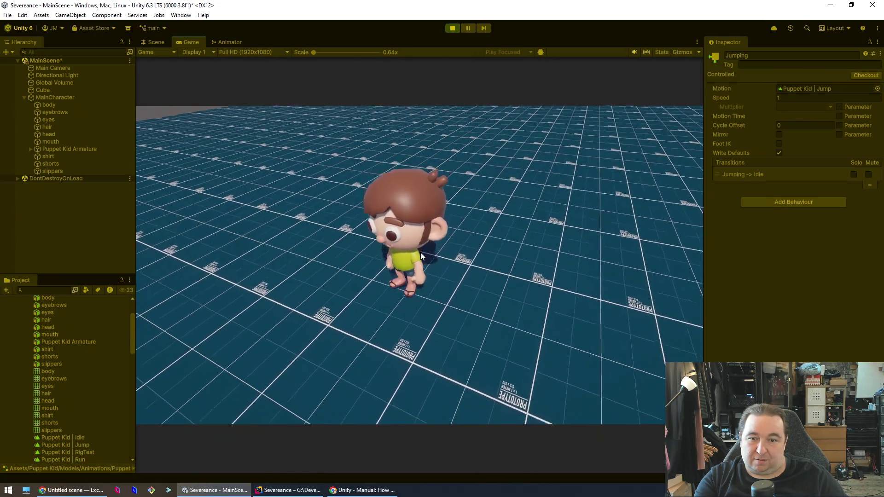
key(w)
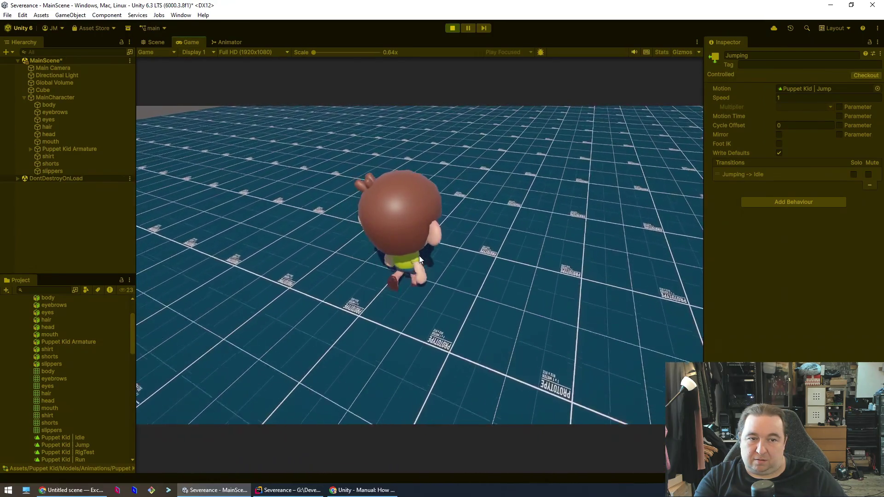
key(w)
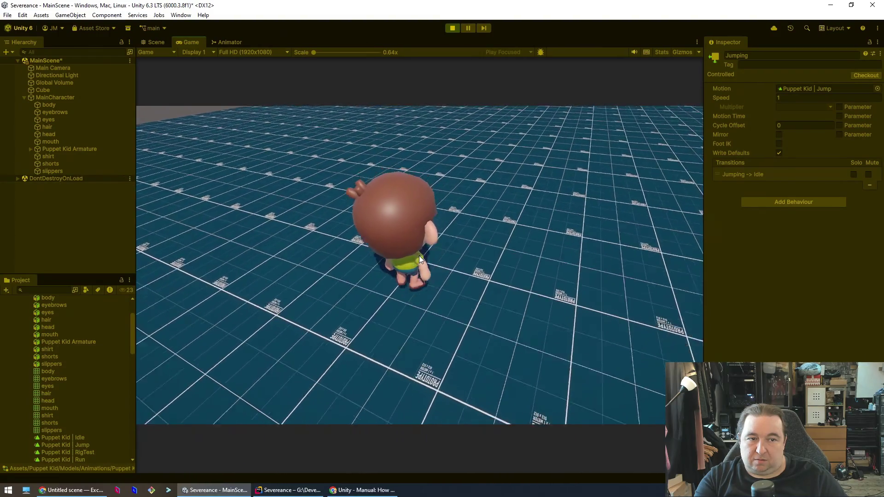
key(w)
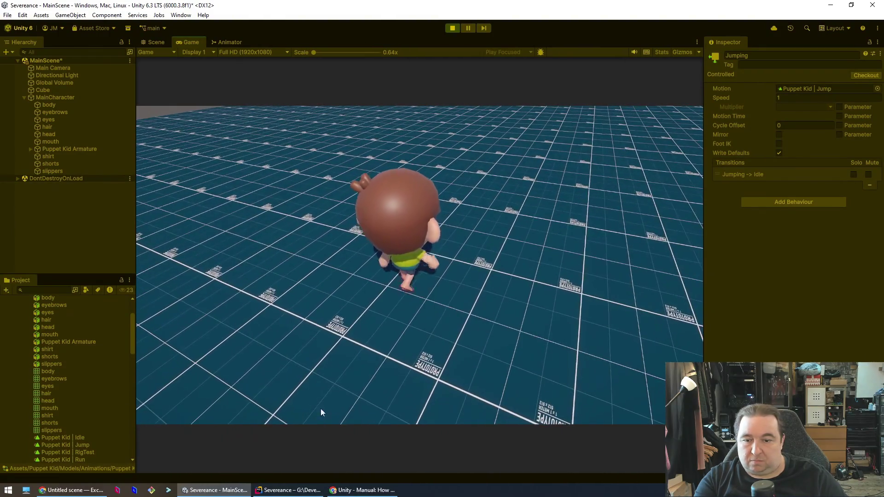
key(w)
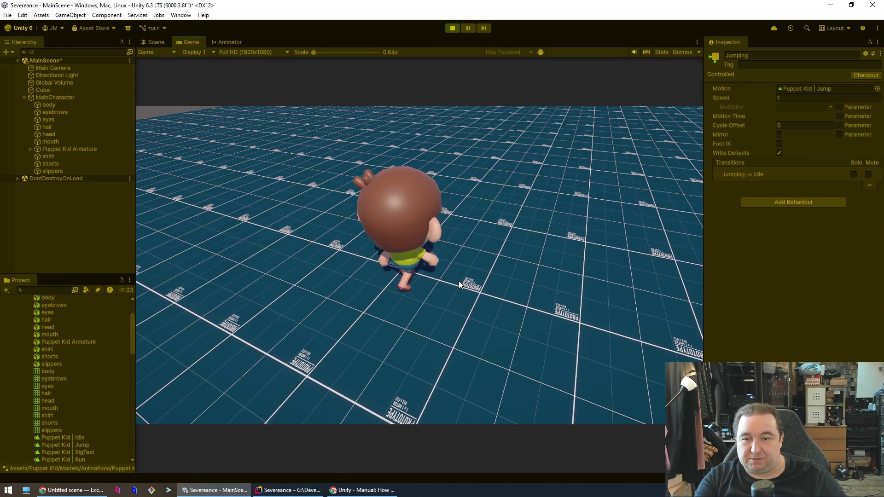
click(317, 489)
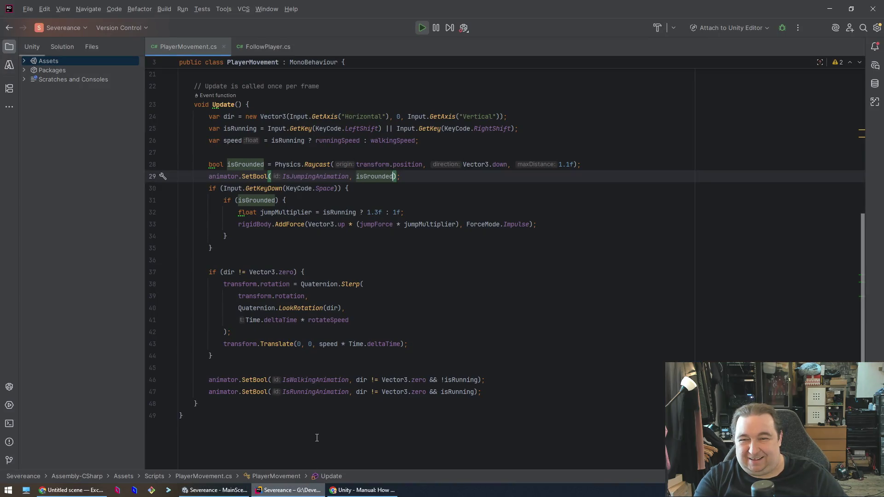
Step: Move the IsJumpingAnimation SetBool line after AddForce and change its argument to true
click(559, 174)
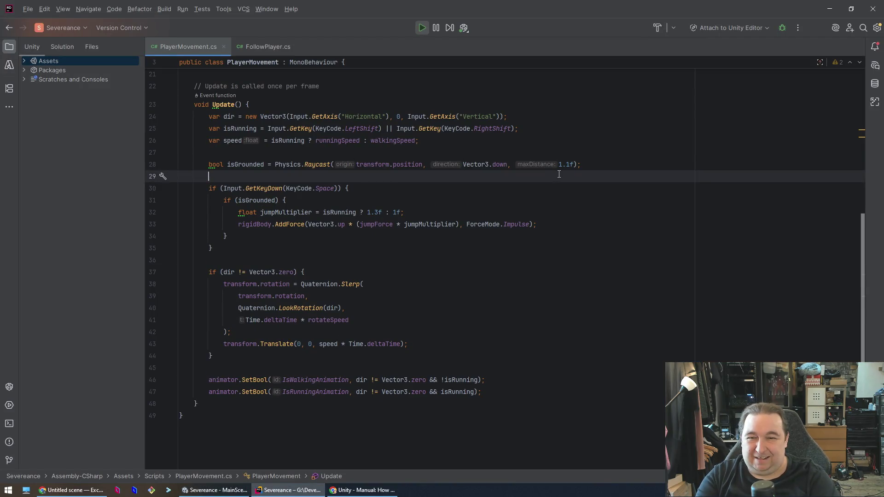
key(ctrl+x)
key(Down)
key(Down)
key(Down)
key(End)
key(Return)
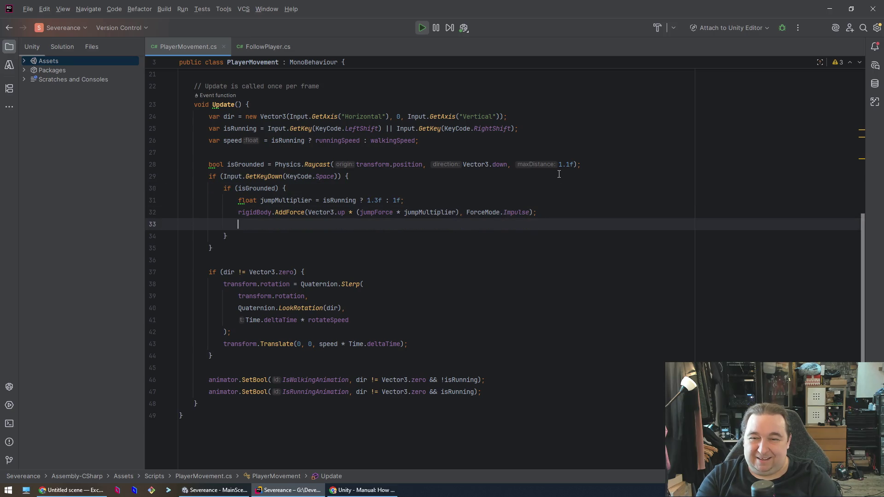
key(ctrl+v)
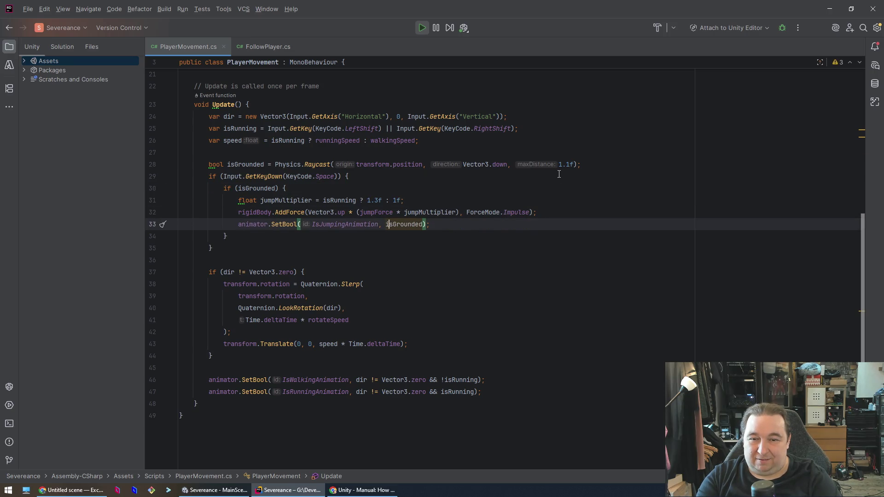
key(ctrl+w)
text(tr)
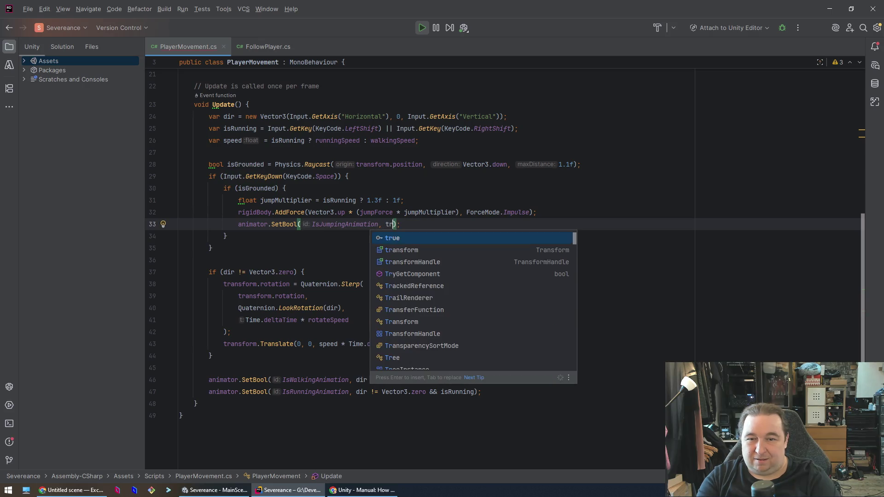
key(Return)
key(alt+Tab)
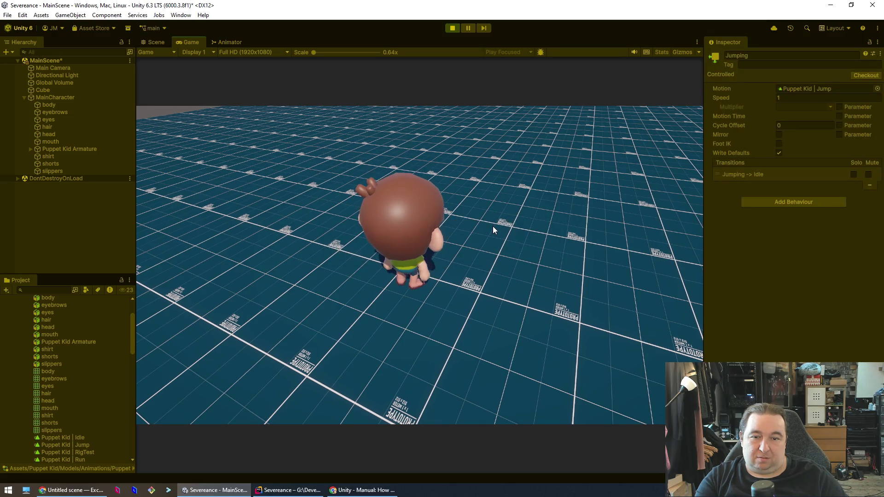
Step: Test jumping with W and S in Play mode, stop, then open the Animator and select Idle
key(w)
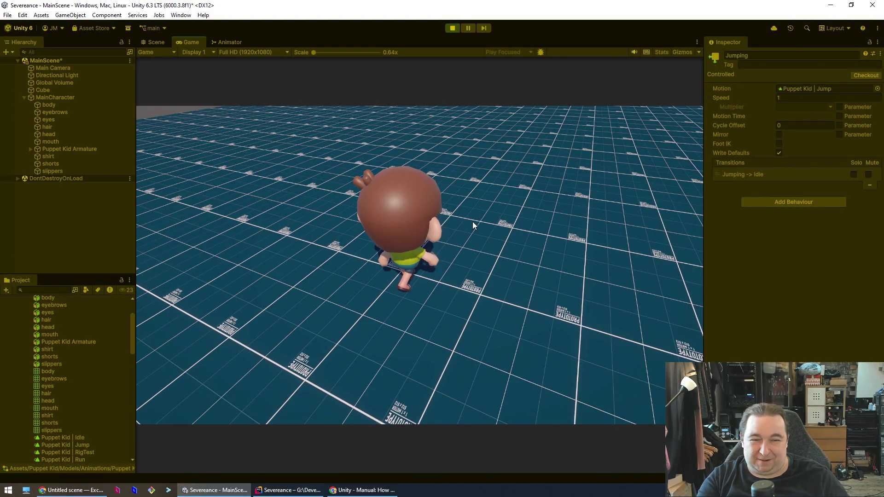
key(s)
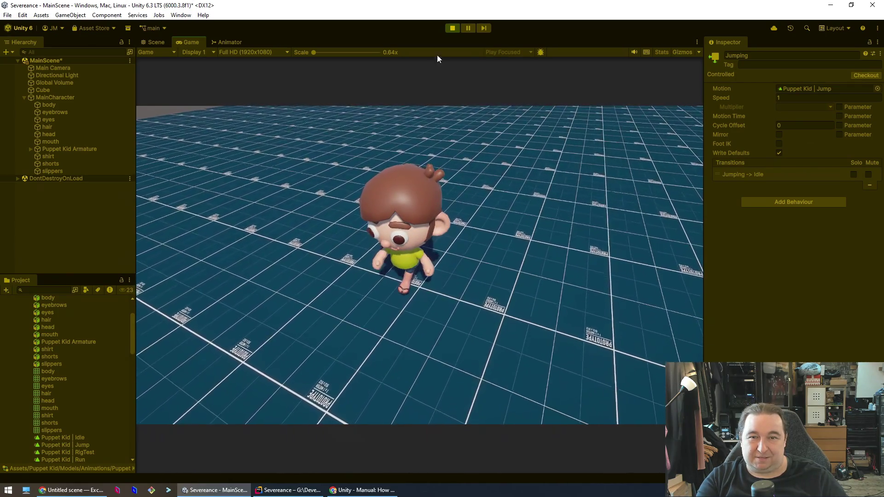
click(453, 28)
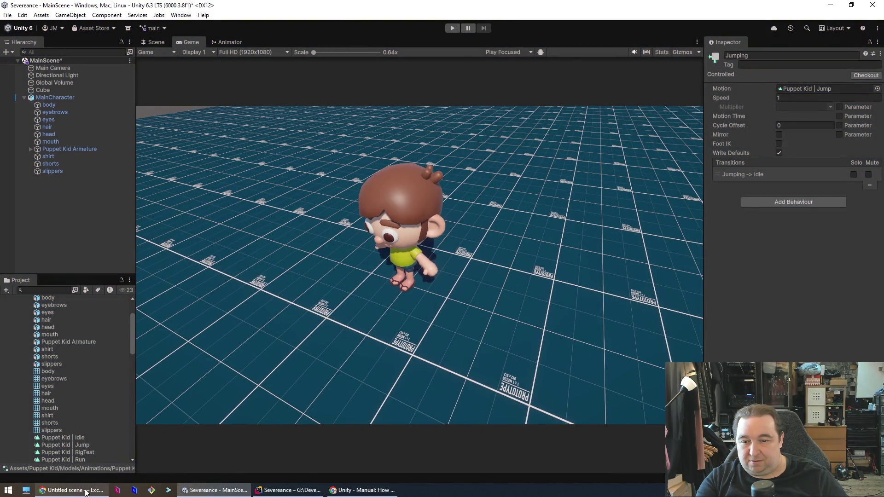
click(291, 491)
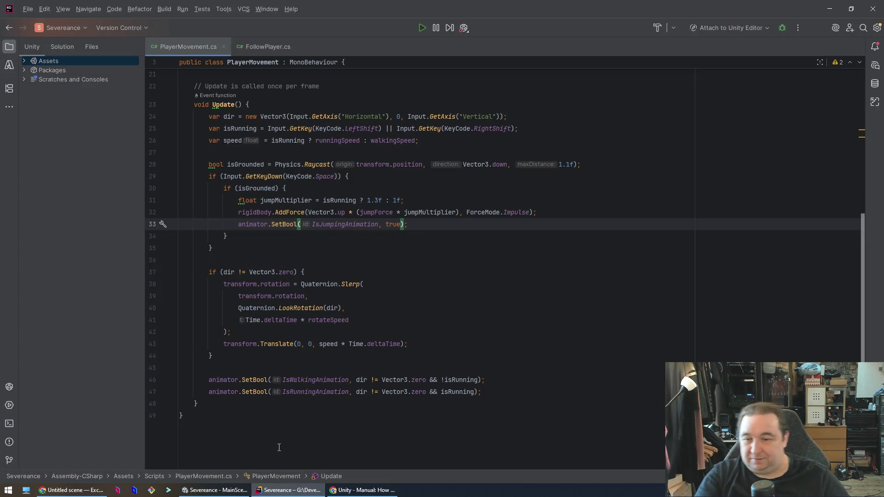
click(212, 491)
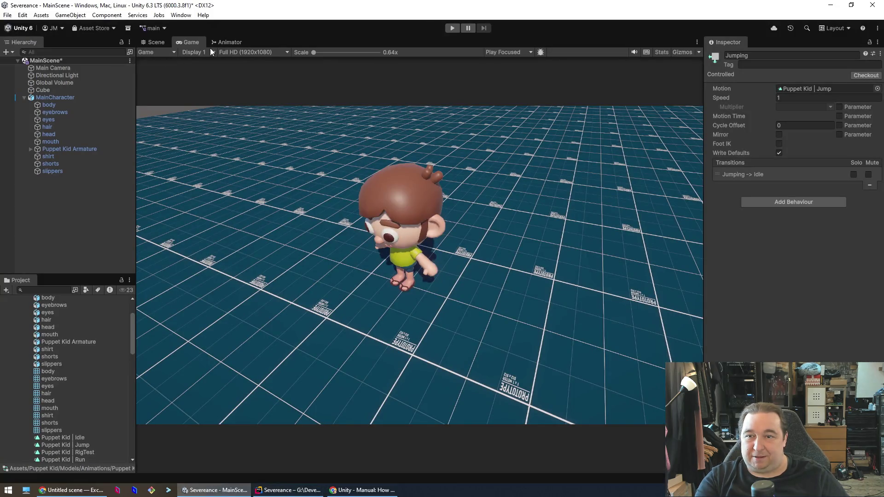
click(223, 42)
click(493, 104)
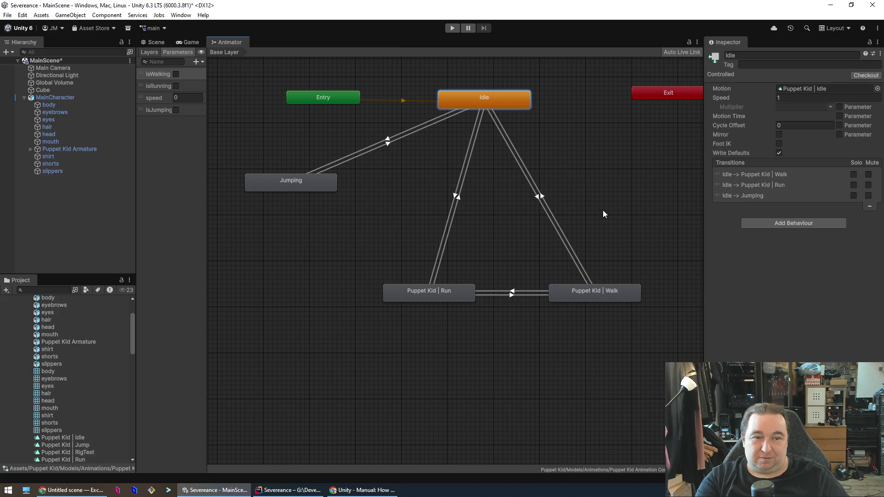
Step: Select the Jumping state and preview its Puppet Kid | Jump clip
click(321, 183)
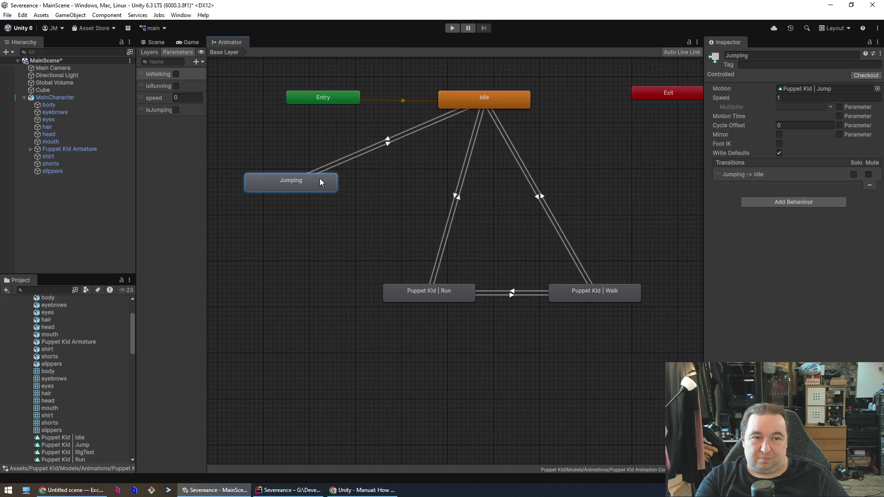
click(830, 86)
double_click(92, 446)
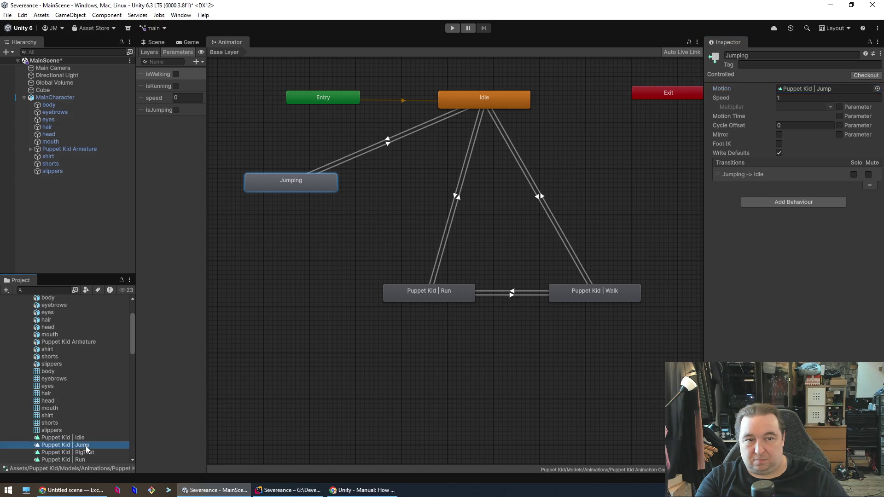
click(419, 135)
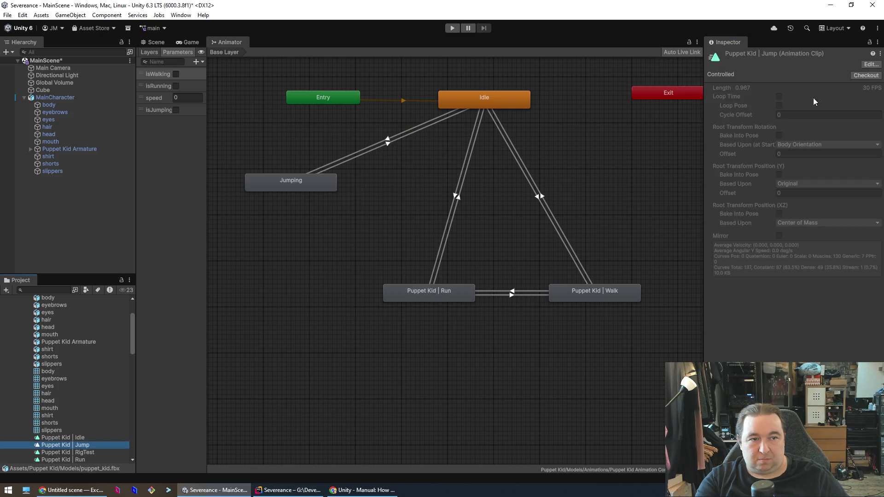
Step: Open puppet_kid's Animation import settings for the Jump clip, save the scene, and press Play
click(868, 64)
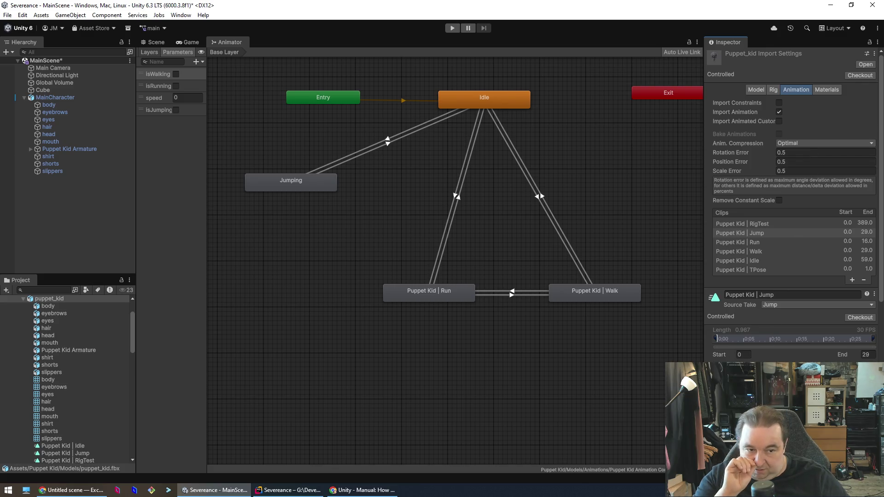
scroll(792, 203, down, 3)
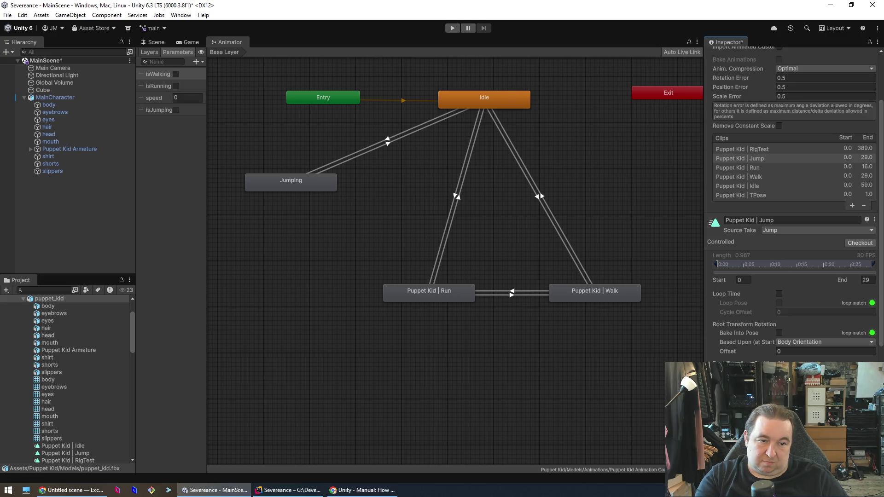
key(ctrl+s)
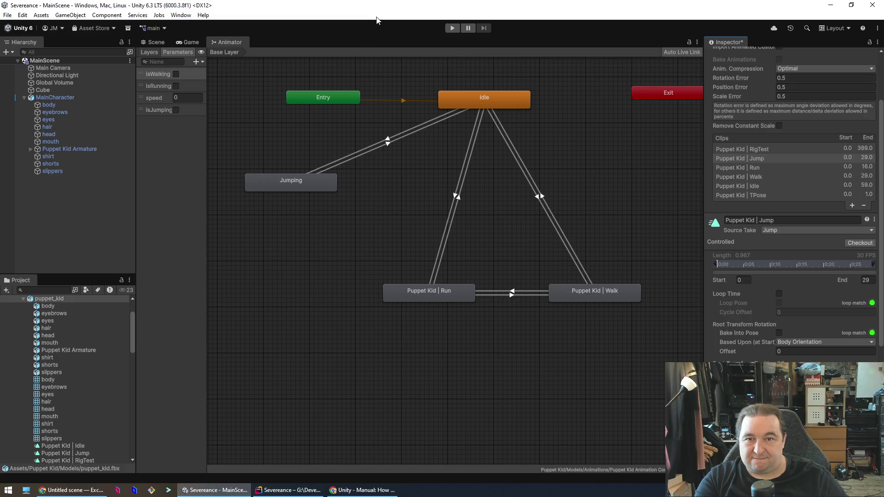
click(451, 28)
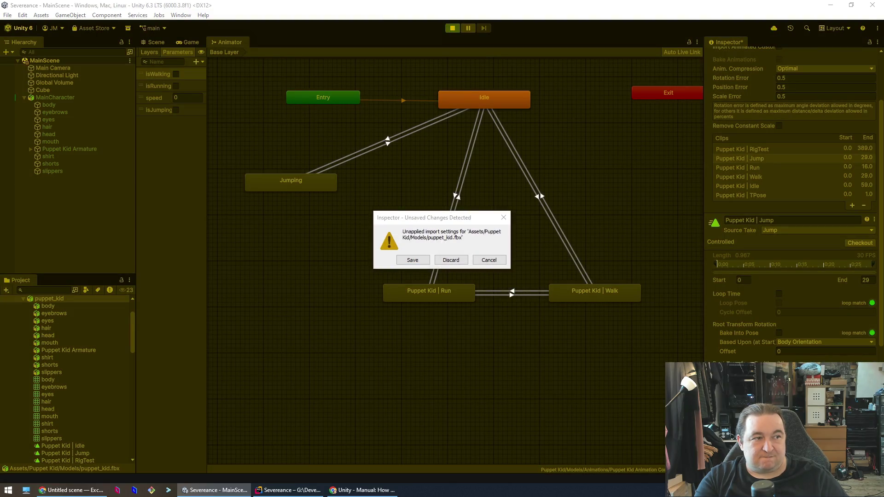
Step: Save the pending puppet_kid.fbx import settings, let the game run, then show the Be Right Back board
click(427, 261)
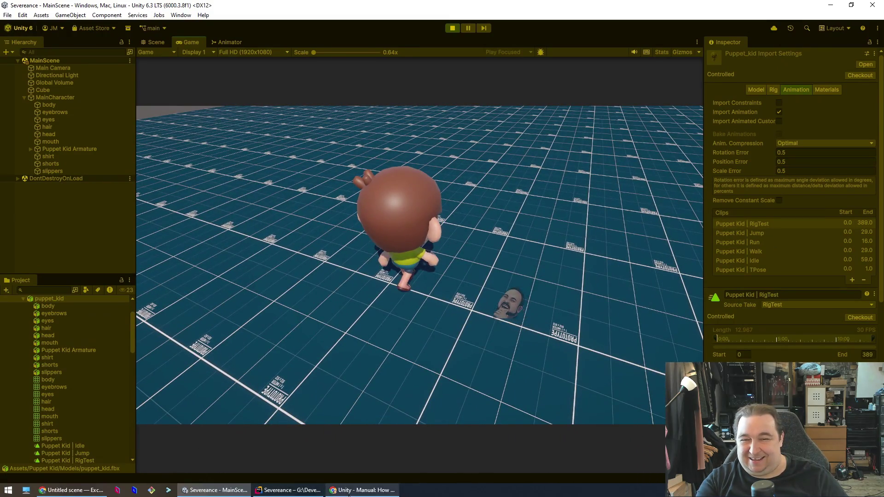
click(362, 489)
click(362, 490)
click(72, 491)
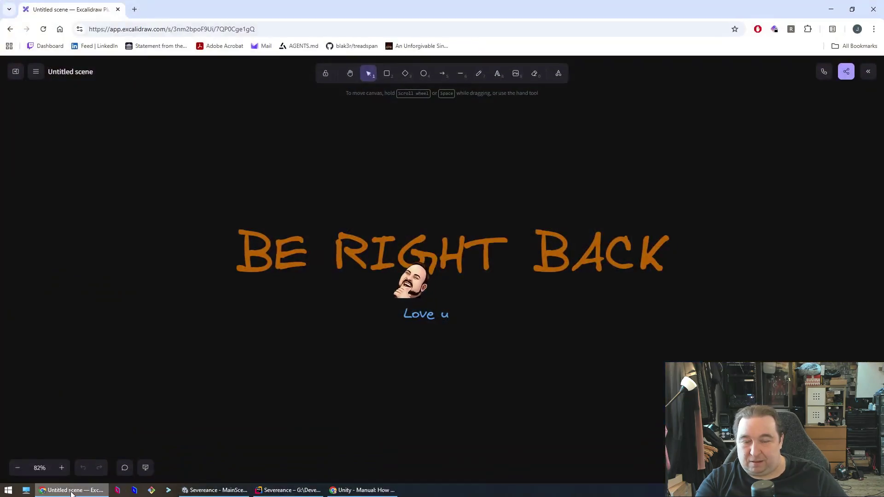
Step: Hide the Be Right Back board, return to the running game, then bring PlayerMovement.cs forward
click(72, 491)
click(302, 491)
click(301, 490)
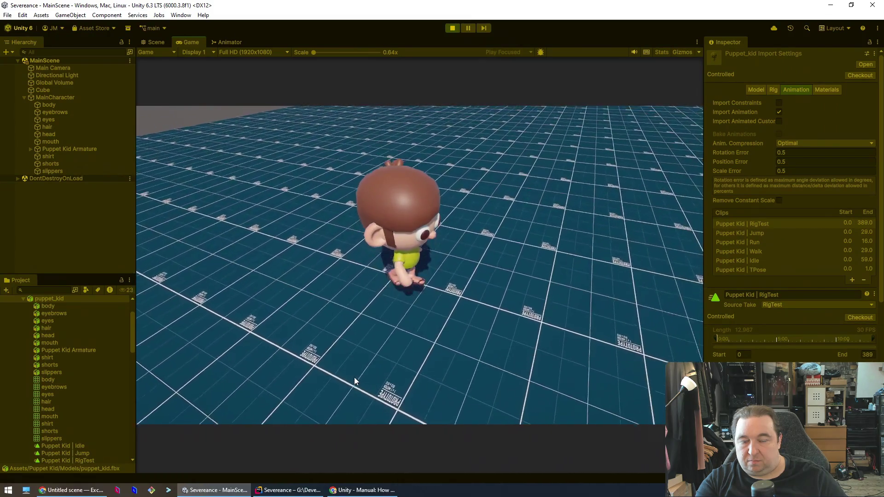
click(288, 490)
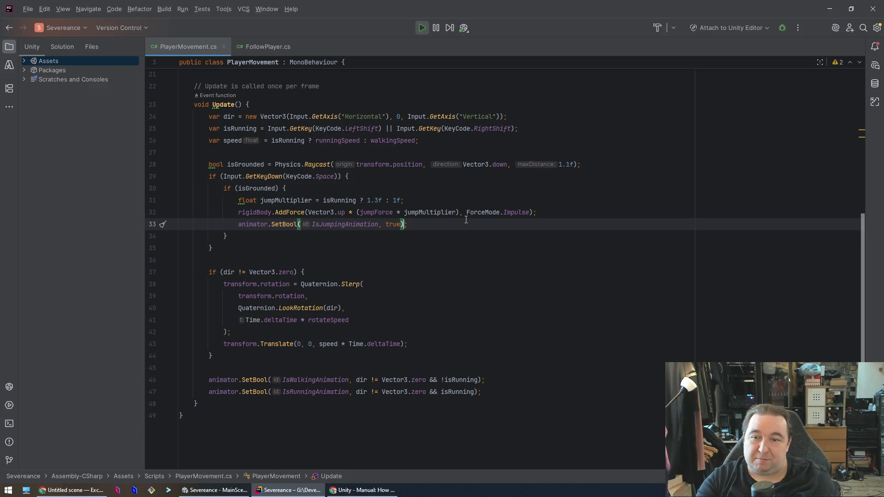
Step: Select lines 28–35 (grounded check and jump block), then switch to the Root Motion manual page
key(Home)
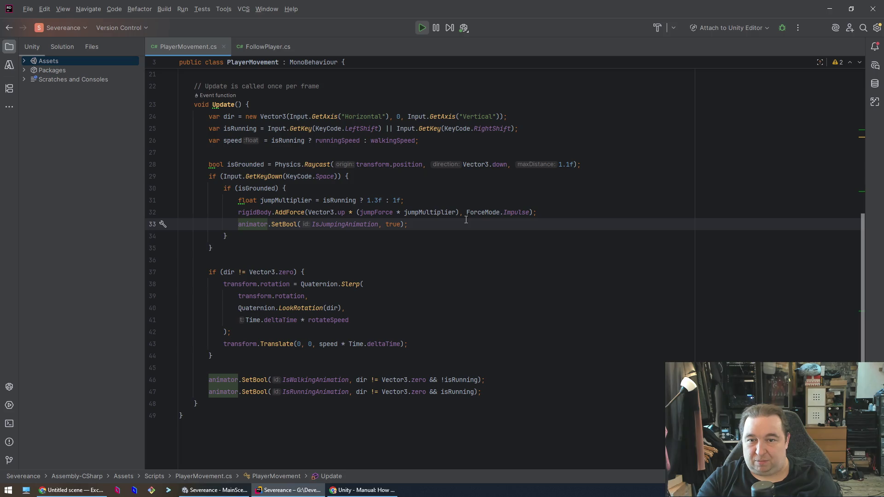
key(Up)
key(Up)
key(Up)
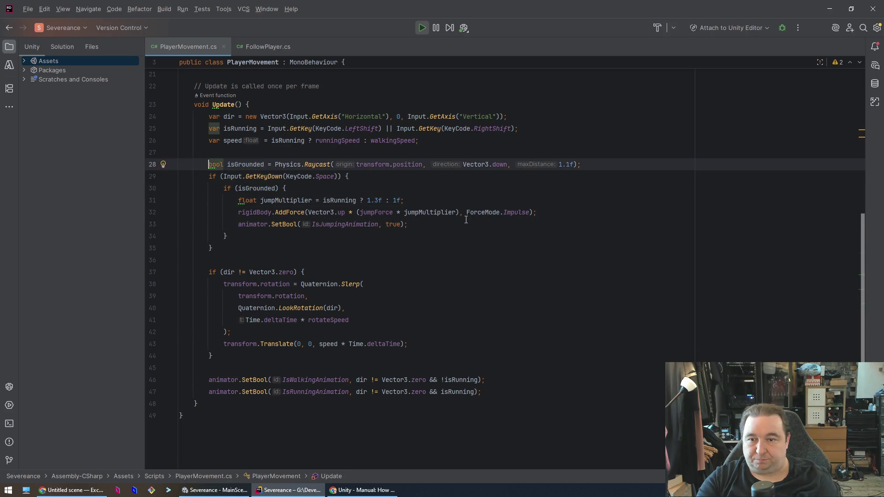
key(shift+Down)
key(shift+Down)
key(shift+Down)
key(shift+Down)
key(shift+End)
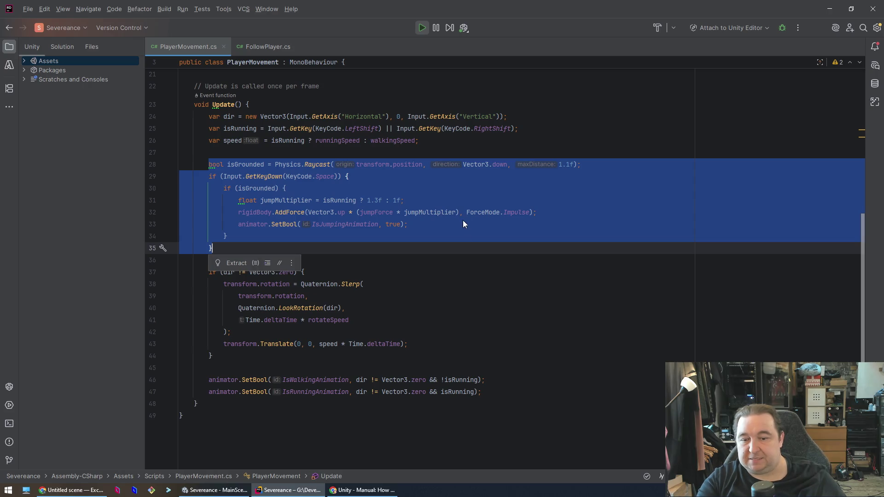
key(alt+Tab)
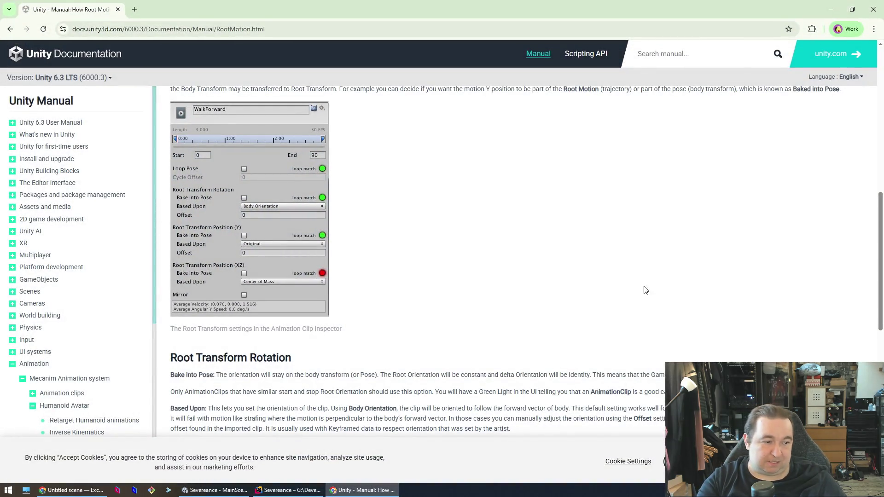
Step: Return to PlayerMovement.cs in Rider after reading the Root Transform section
click(831, 9)
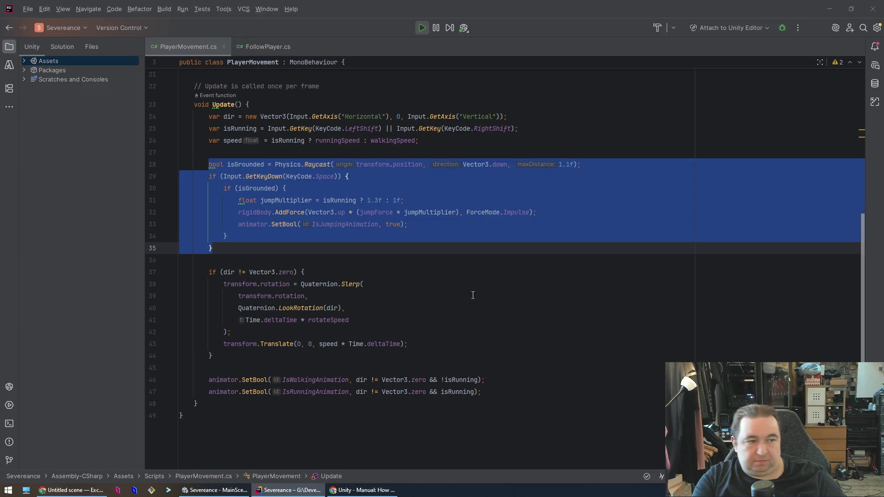
Step: Insert a landing check below the jump block that sets IsJumpingAnimation false when grounded and not rising
click(478, 278)
key(Up)
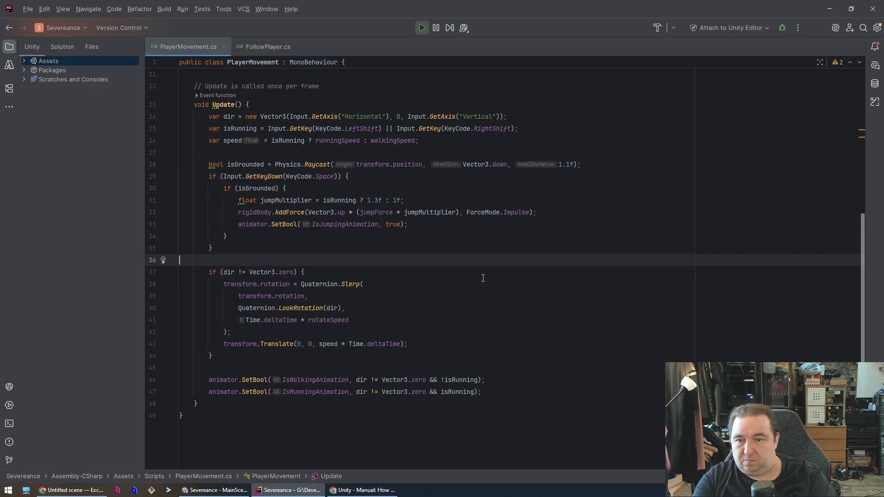
key(Return)
text(// Turn off jump animation when landed if (isGrounded && rigidBody.velocity.y <= 0) {     animator.SetBool(IsJumpingAnimation, false); })
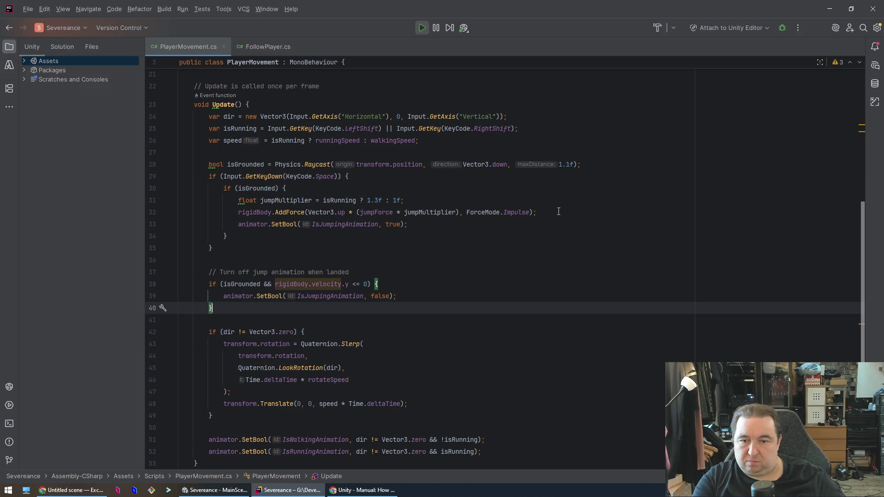
click(559, 211)
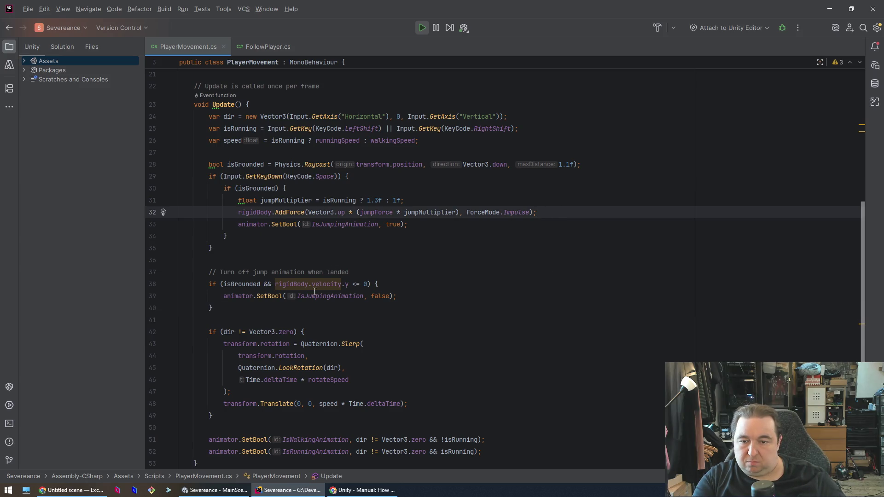
click(214, 490)
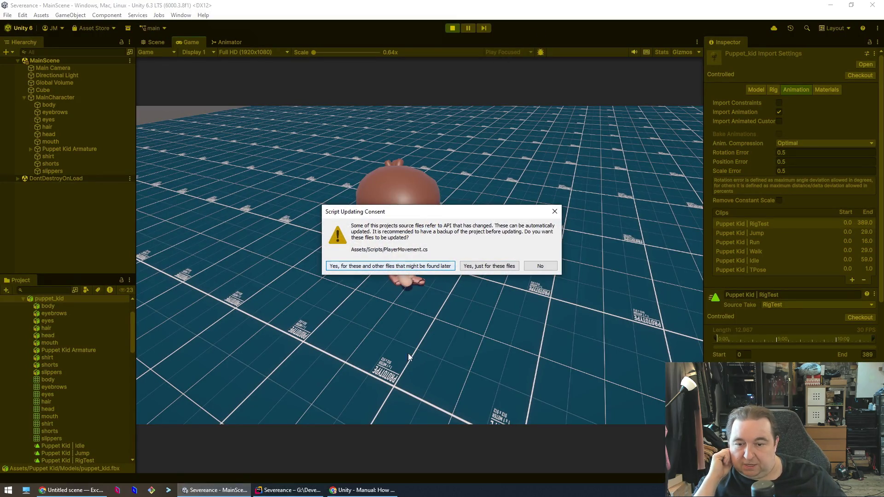
Step: Approve updating scripts to the current API, then walk Puppet Kid forward and back in play mode
click(396, 267)
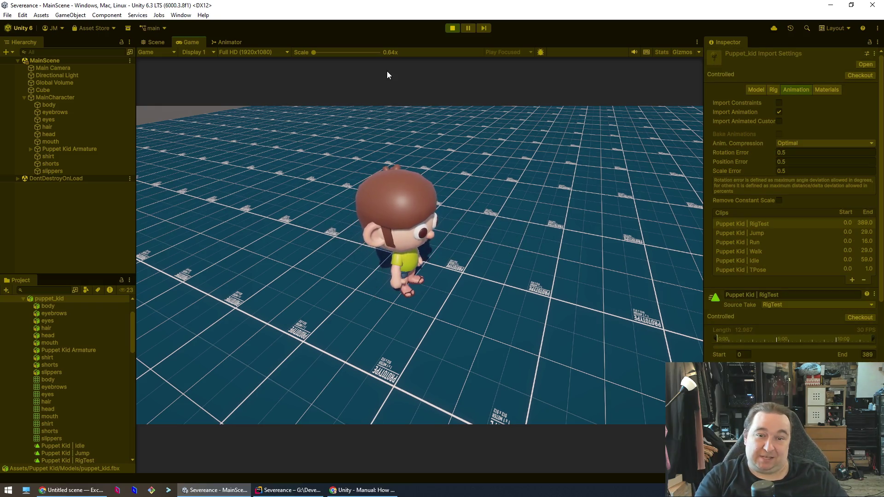
key(w)
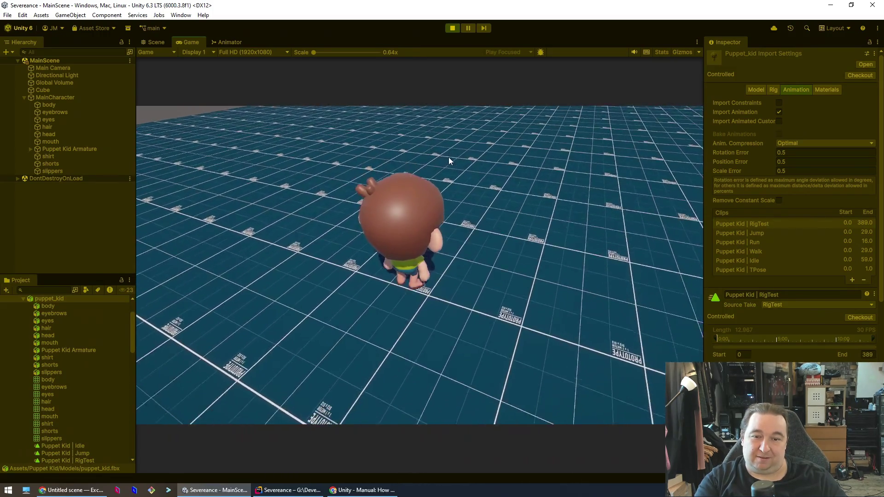
key(w)
key(w)
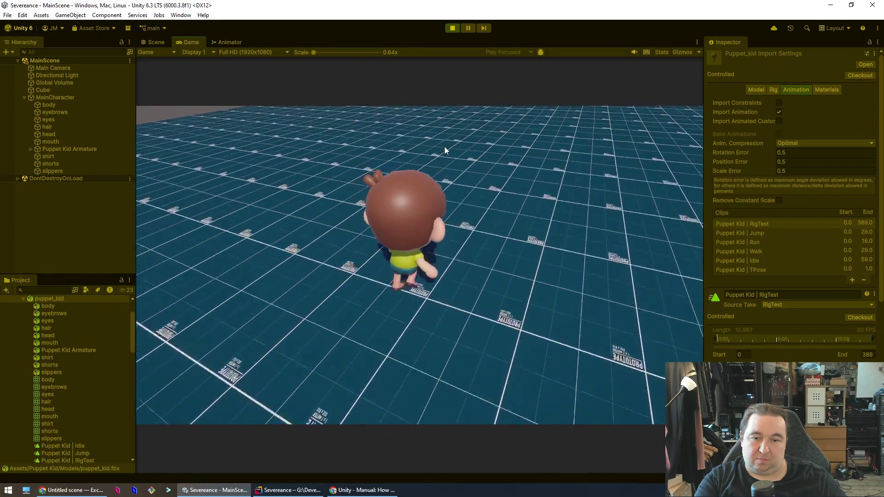
key(s)
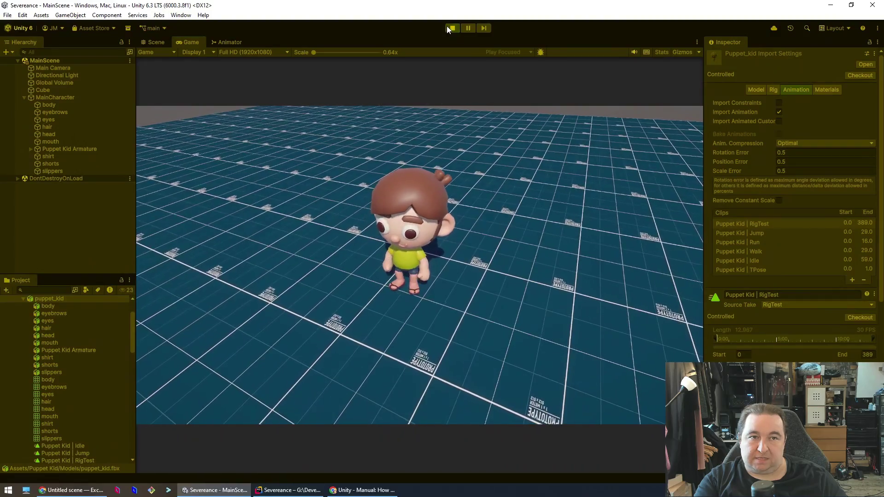
Step: Restart play mode and retest walking forward and back before returning to PlayerMovement.cs in Rider
click(447, 26)
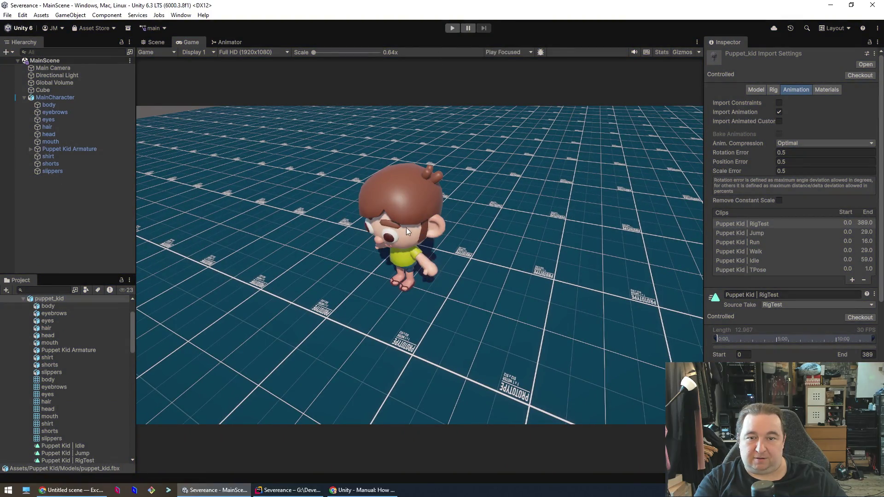
click(451, 29)
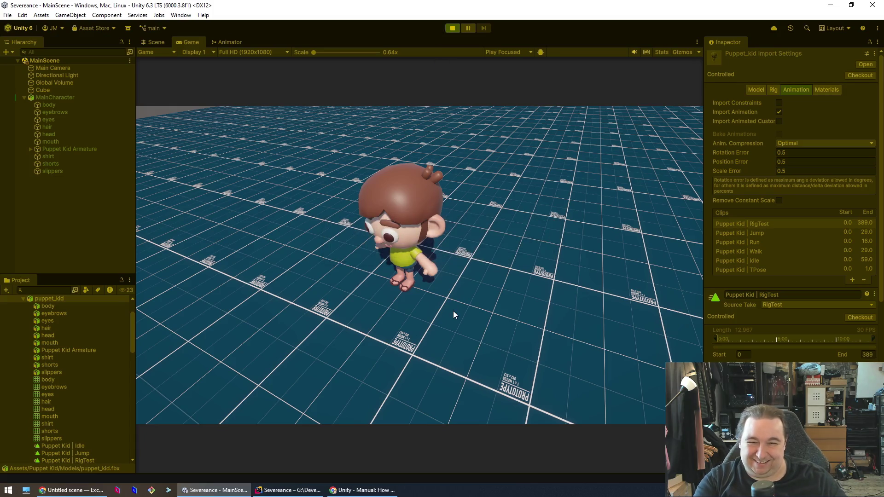
key(w)
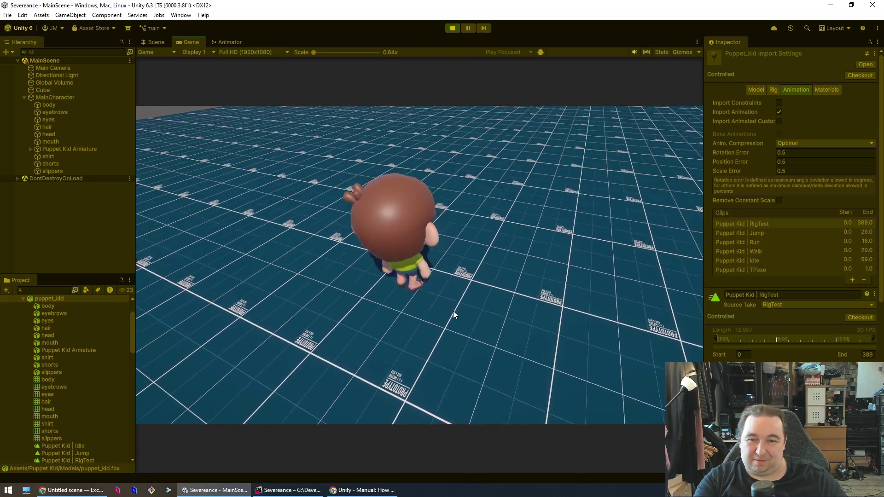
key(s)
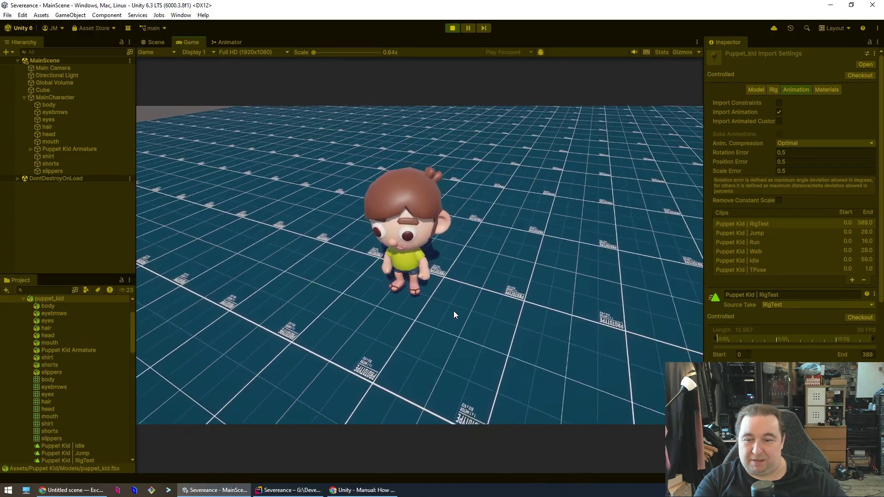
click(285, 490)
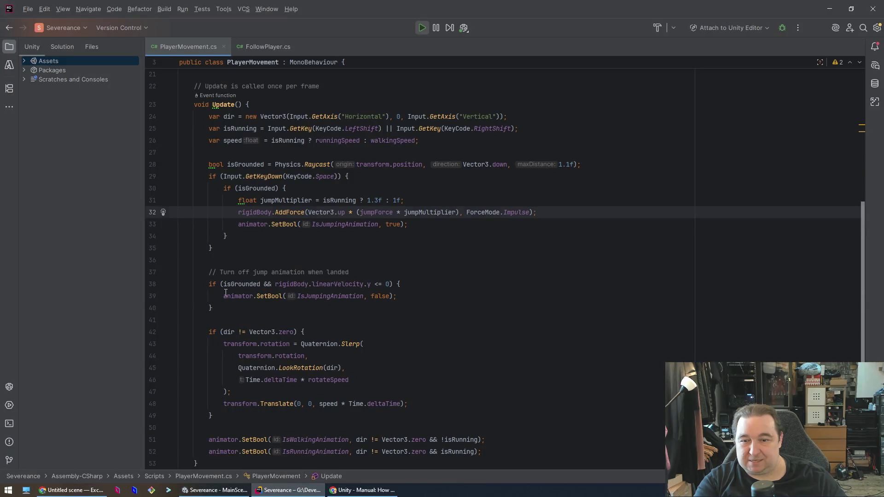
click(424, 296)
double_click(241, 285)
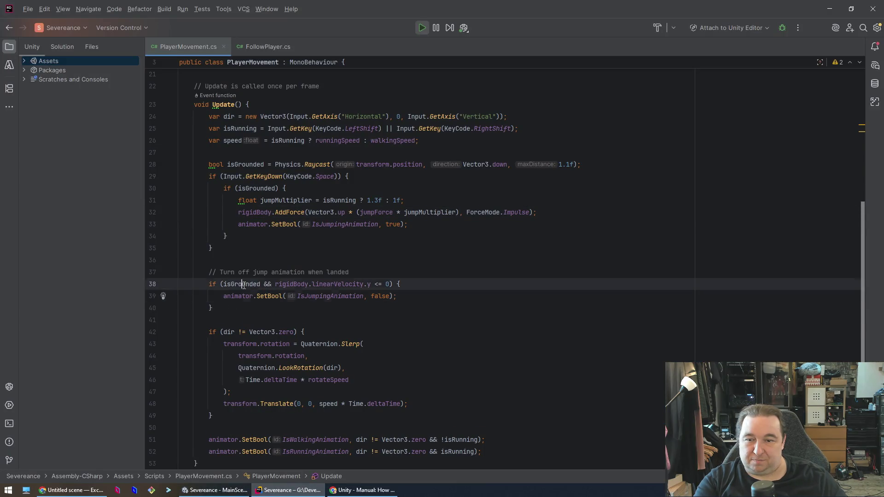
click(423, 281)
click(440, 193)
click(448, 200)
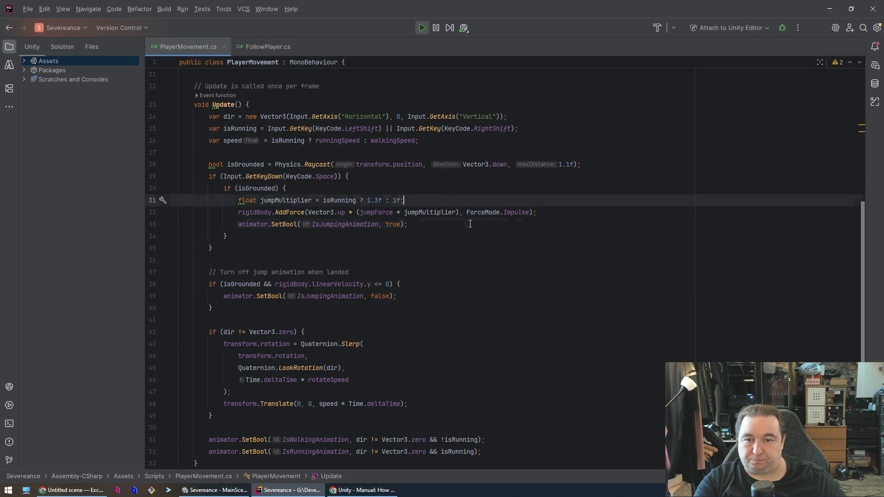
click(470, 223)
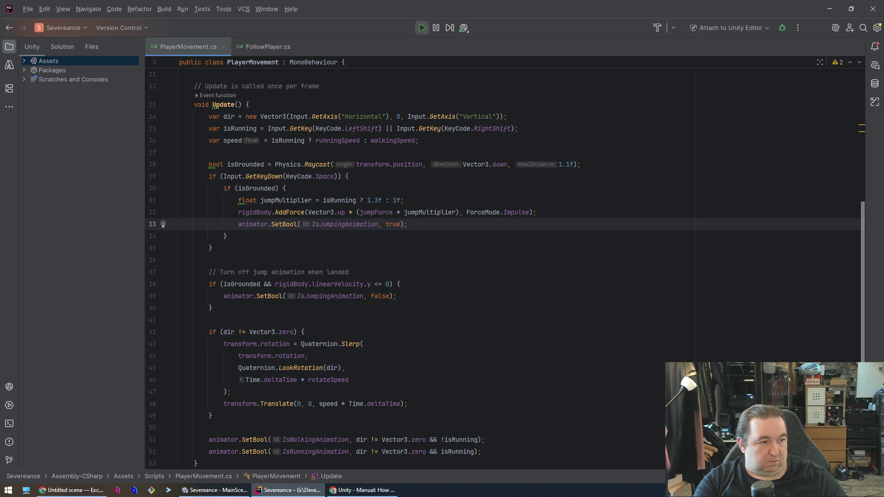